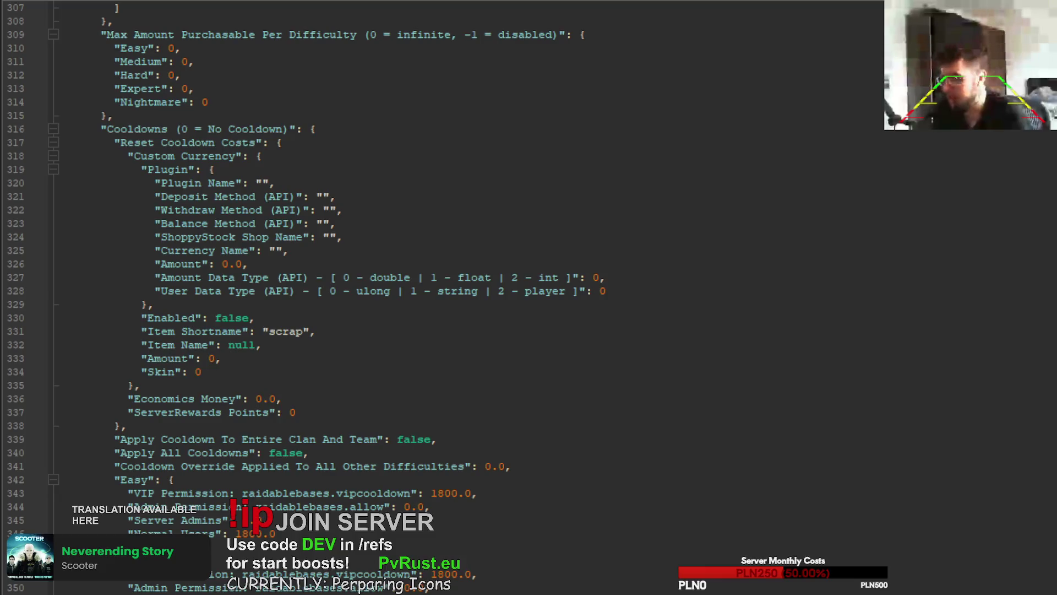
Switch to the ICONS item list and scroll down to the food items ending with Undead Special
{"action": "key", "text": "ctrl+Tab"}
{"action": "scroll", "coordinate": [435, 165], "scroll_direction": "down", "scroll_amount": 7}
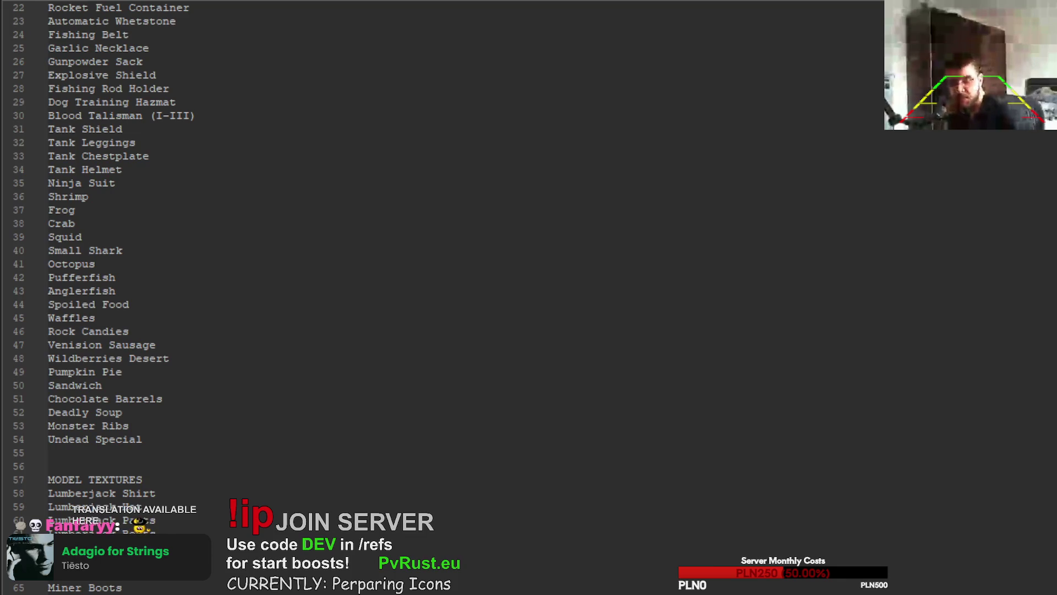
{"action": "key", "text": "alt+Tab"}
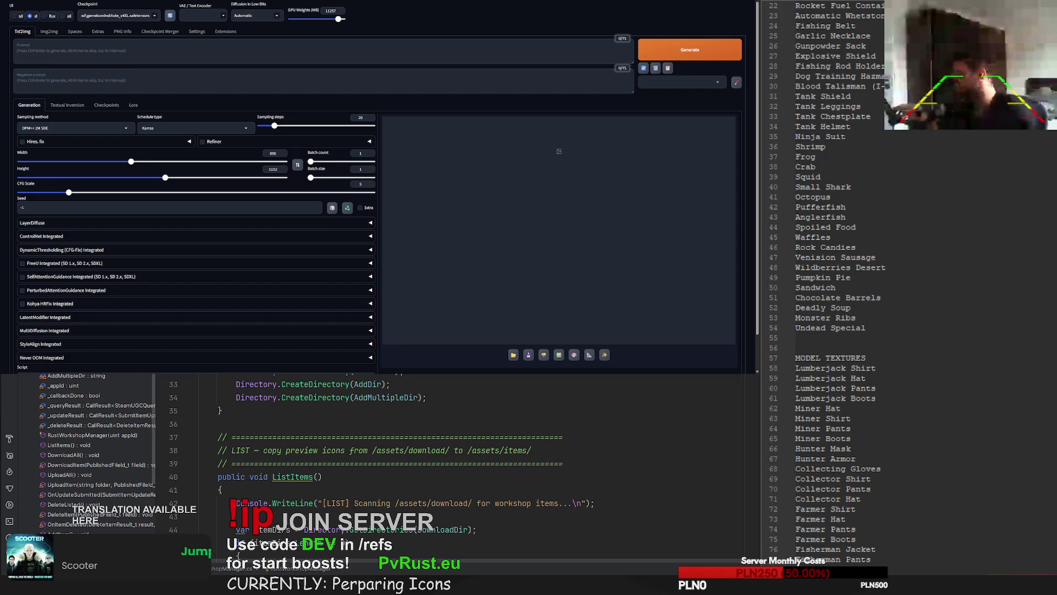
Place the cursor at the end of line 54, Undead Special
{"action": "left_click", "coordinate": [889, 336]}
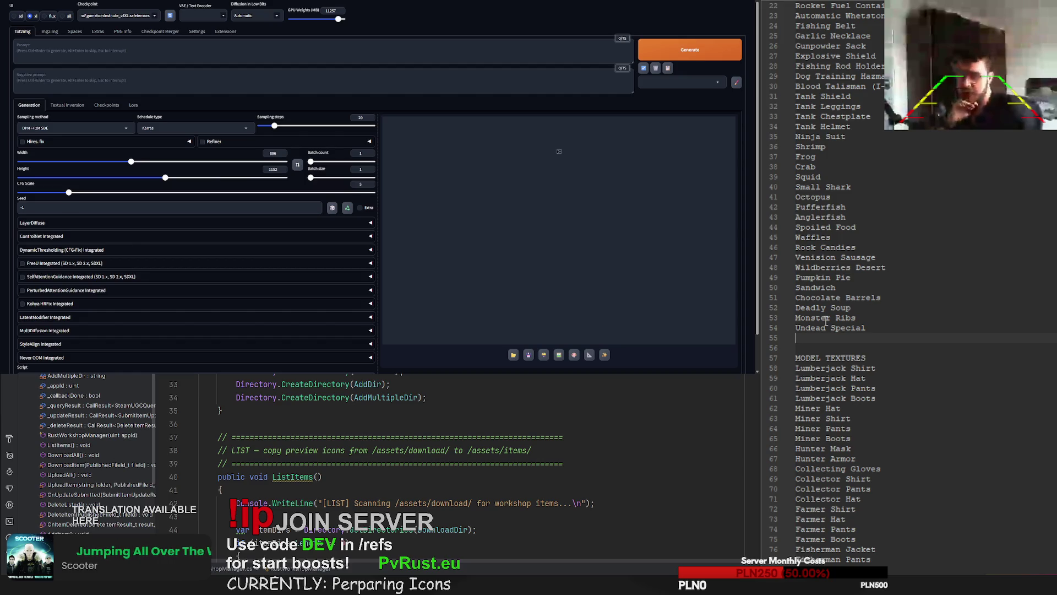
{"action": "left_click", "coordinate": [888, 327]}
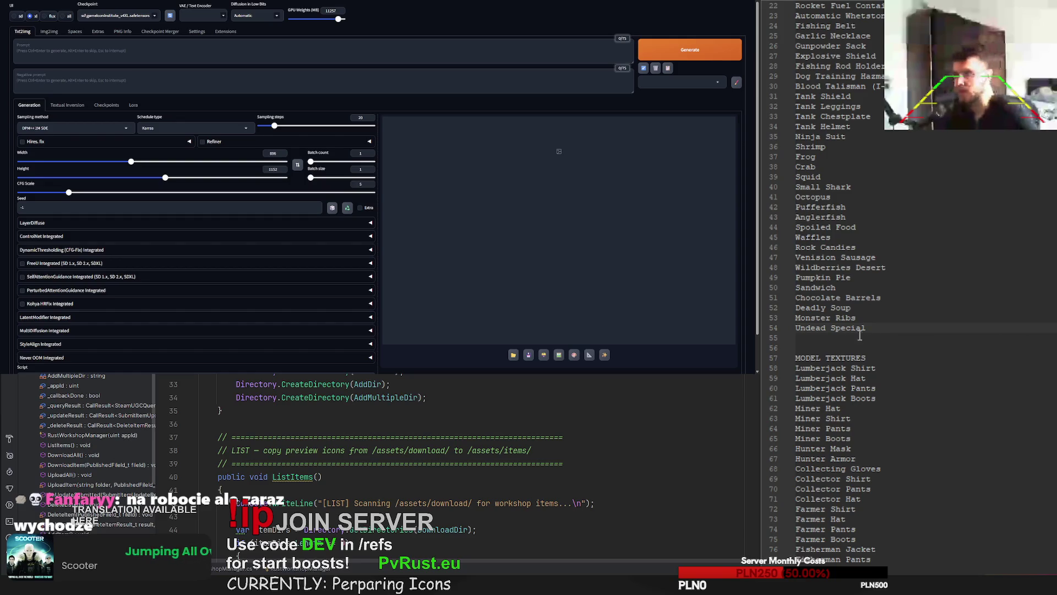
Add Skull and Tree Bark (Cherry Wood) below Undead Special, ending on a new empty line
{"action": "key", "text": "Return"}
{"action": "type", "text": "Skull"}
{"action": "key", "text": "Return"}
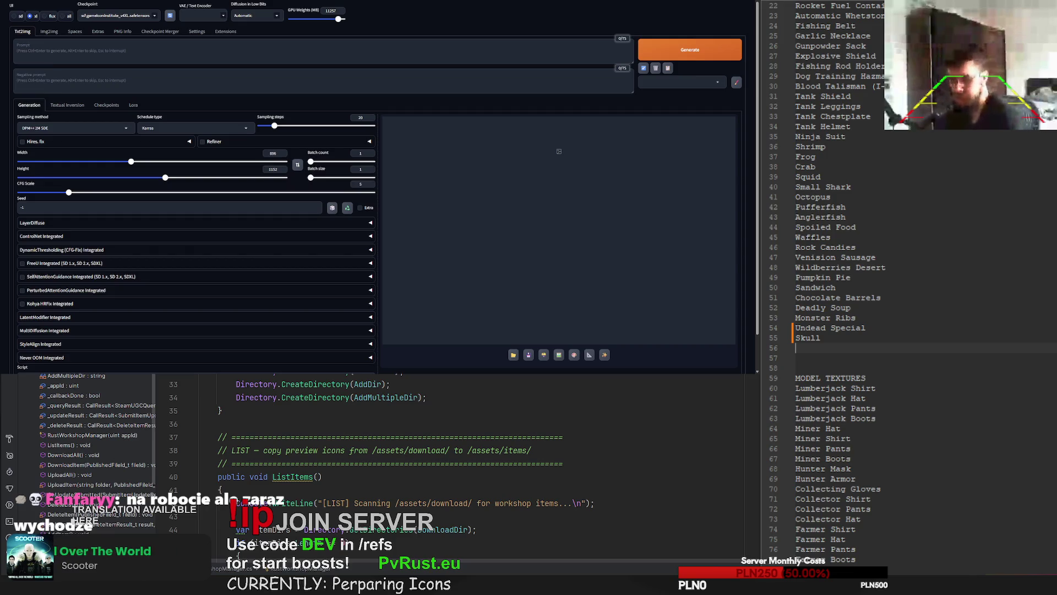
{"action": "type", "text": "Tree Bark (Cherry WO"}
{"action": "key", "text": "BackSpace"}
{"action": "type", "text": "ood)"}
{"action": "key", "text": "Return"}
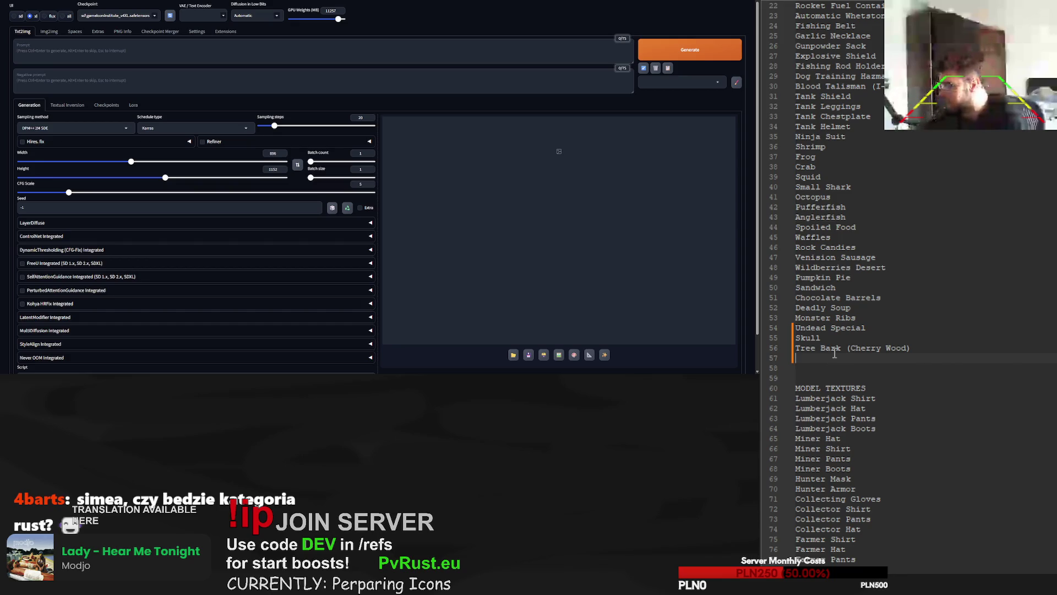
Type 'Geode (' on empty line 57
{"action": "type", "text": "Geod"}
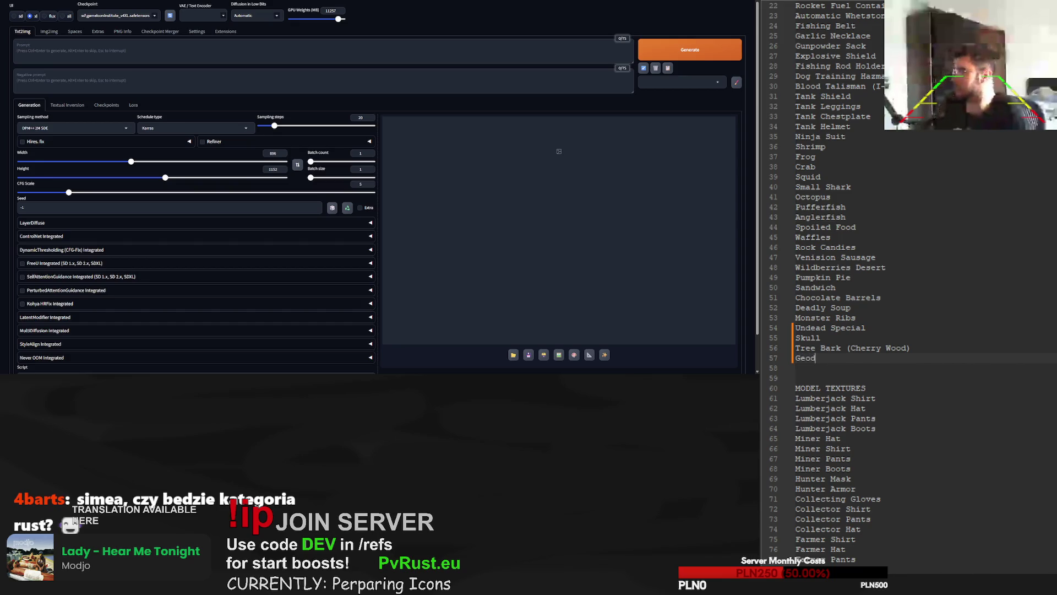
{"action": "type", "text": "e ("}
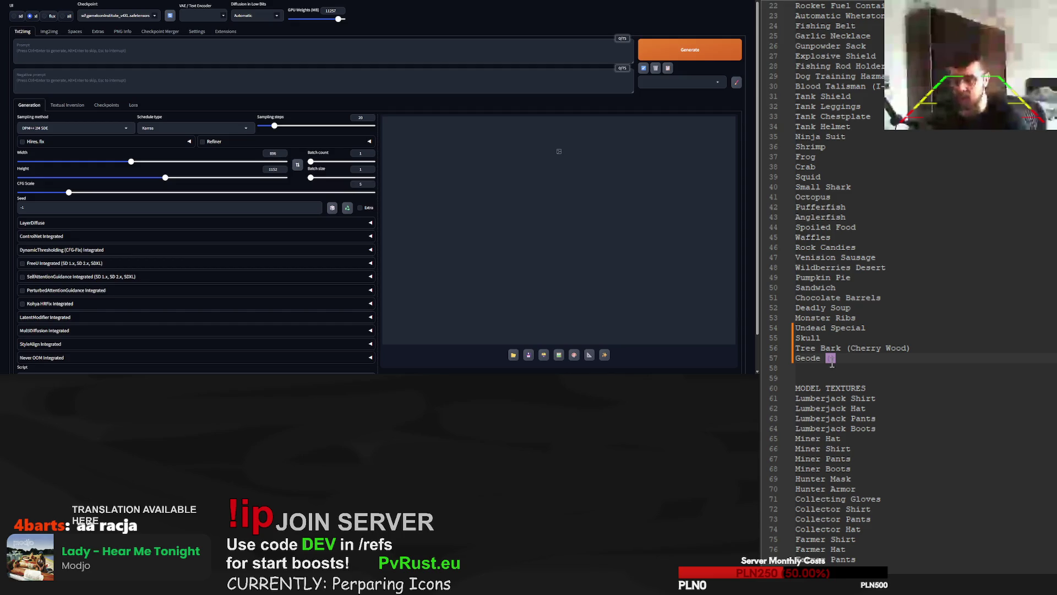
Fill the Geode entry with 'Uranium Stone, Rusty Ore, Blue Sulfur' and go to the line's end
{"action": "type", "text": "Uranium Stone, "}
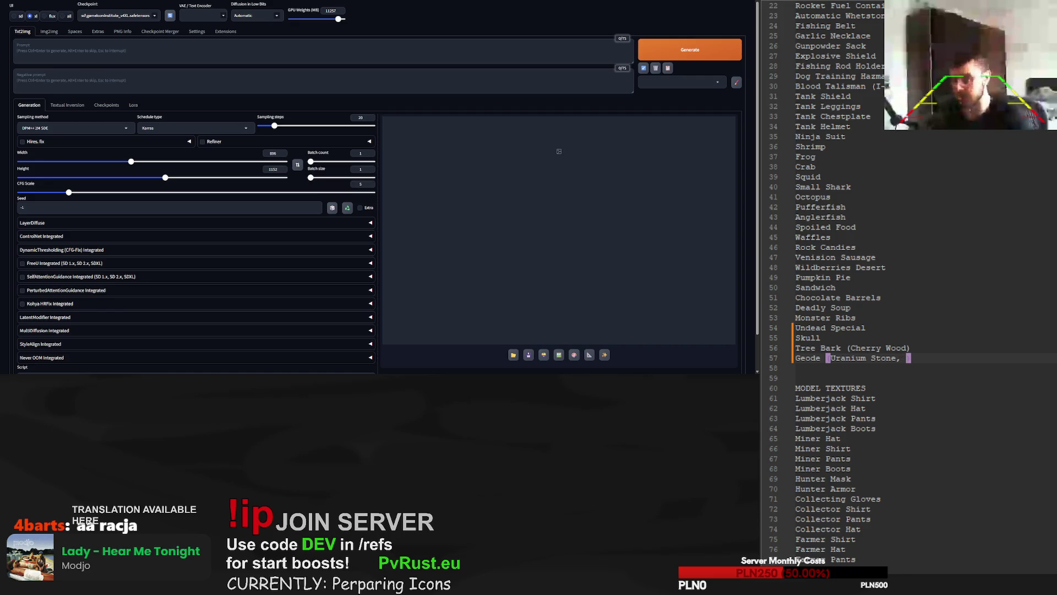
{"action": "type", "text": "Rusty Ore, Blue S"}
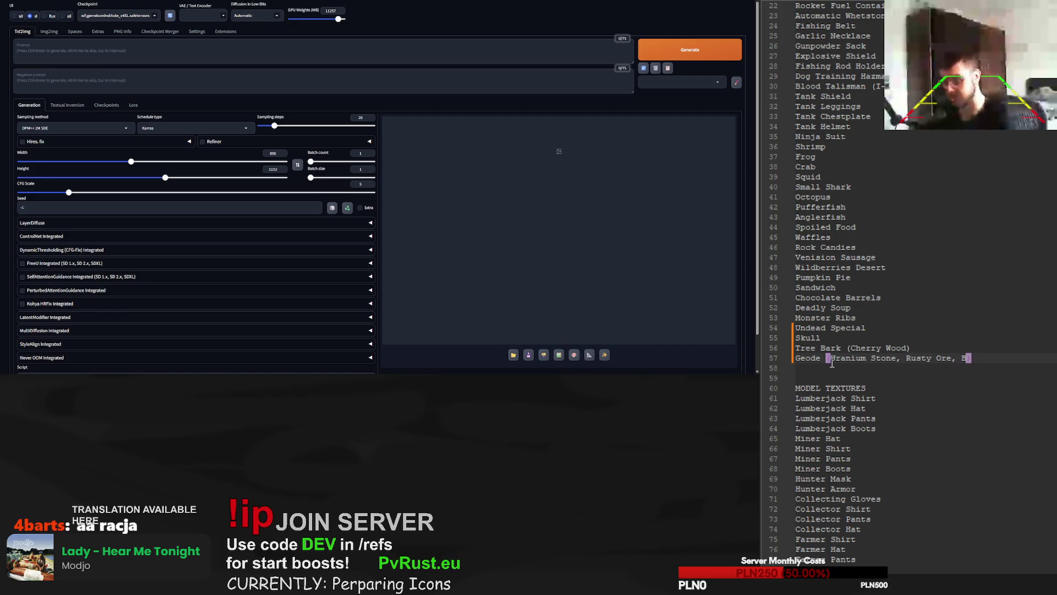
{"action": "type", "text": "ulfur"}
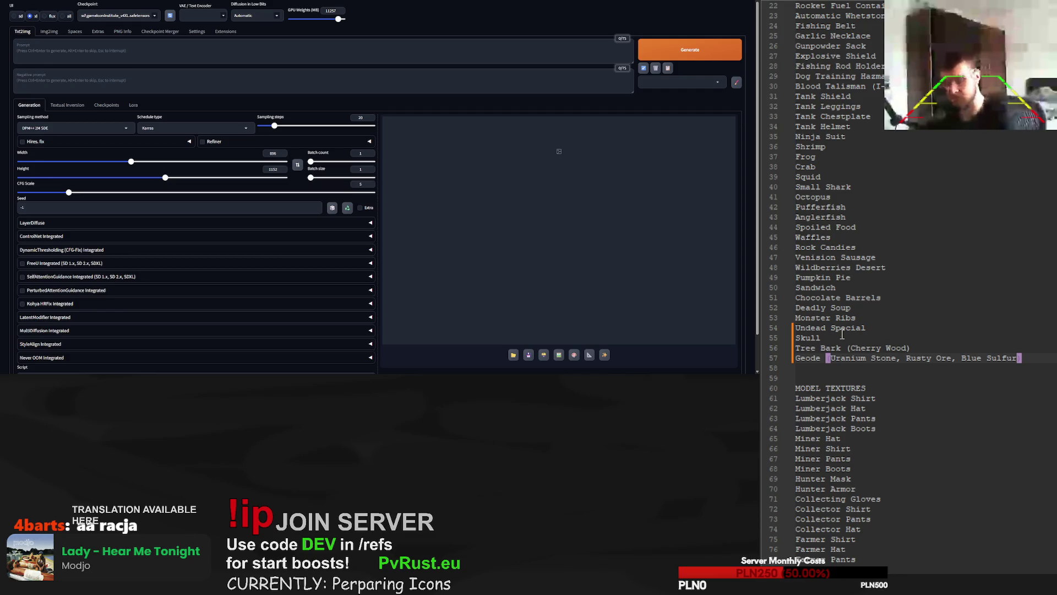
{"action": "key", "text": "Down"}
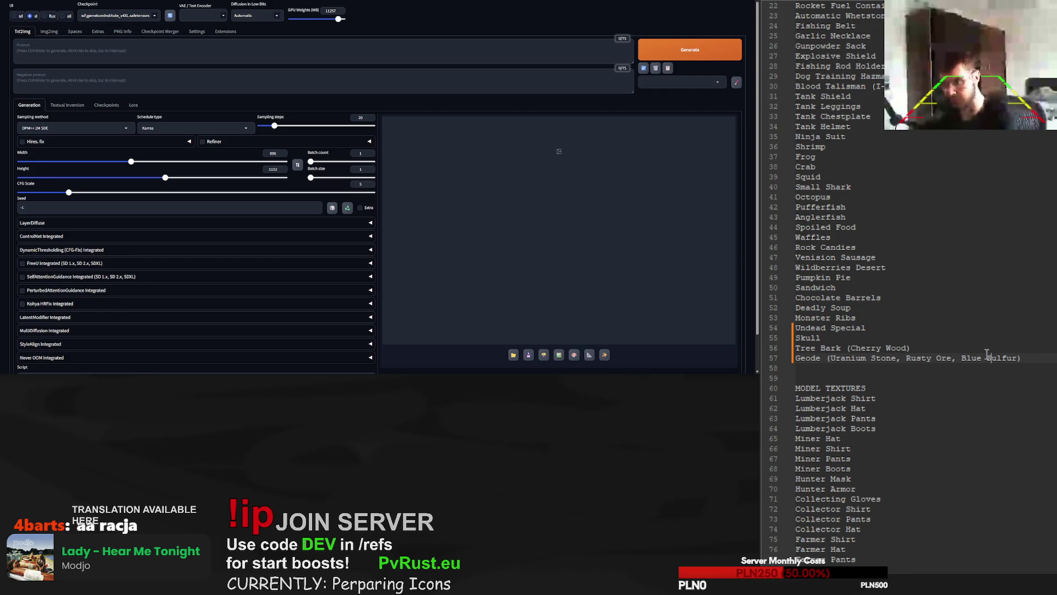
{"action": "left_click", "coordinate": [1018, 362]}
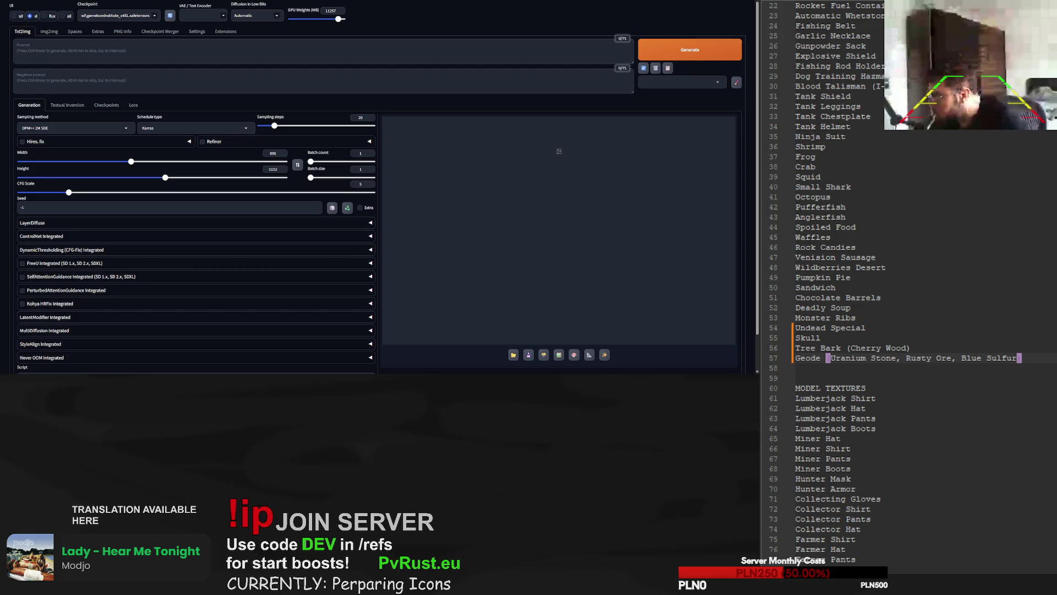
Add Plant Fibers (Magic Seeds) on line 58, fixing the typo, and start a new line
{"action": "key", "text": "Down"}
{"action": "type", "text": "Plant Fibers ("}
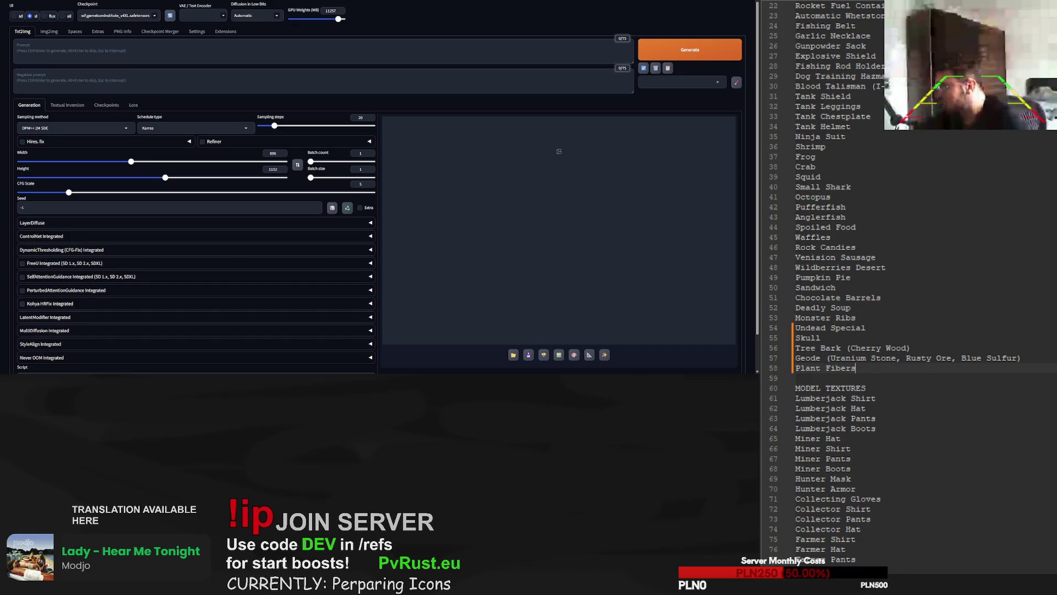
{"action": "type", "text": "Masg"}
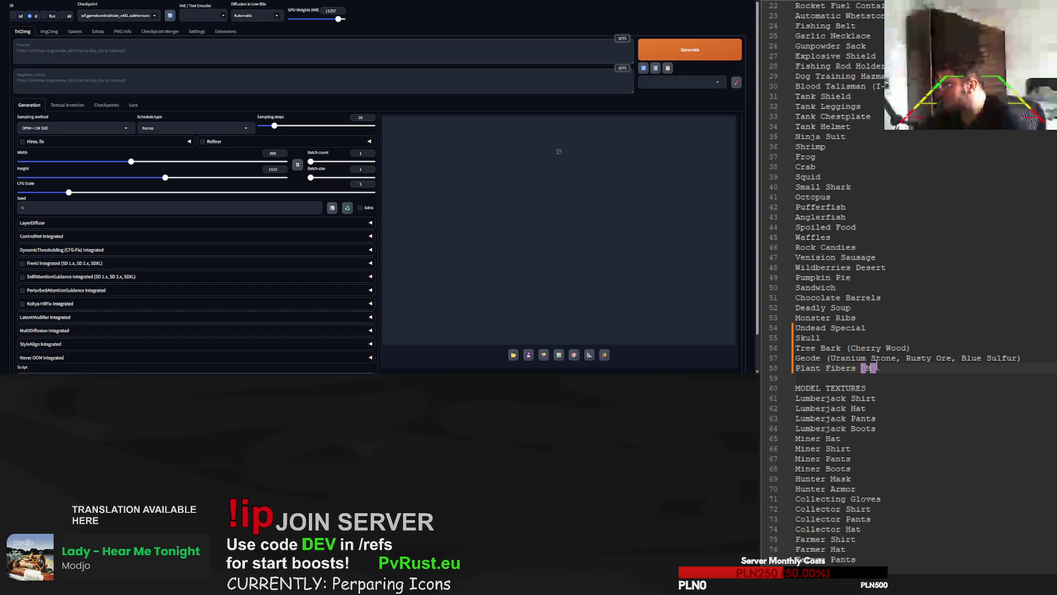
{"action": "key", "text": "BackSpace"}
{"action": "key", "text": "BackSpace"}
{"action": "type", "text": "gic Seeds)"}
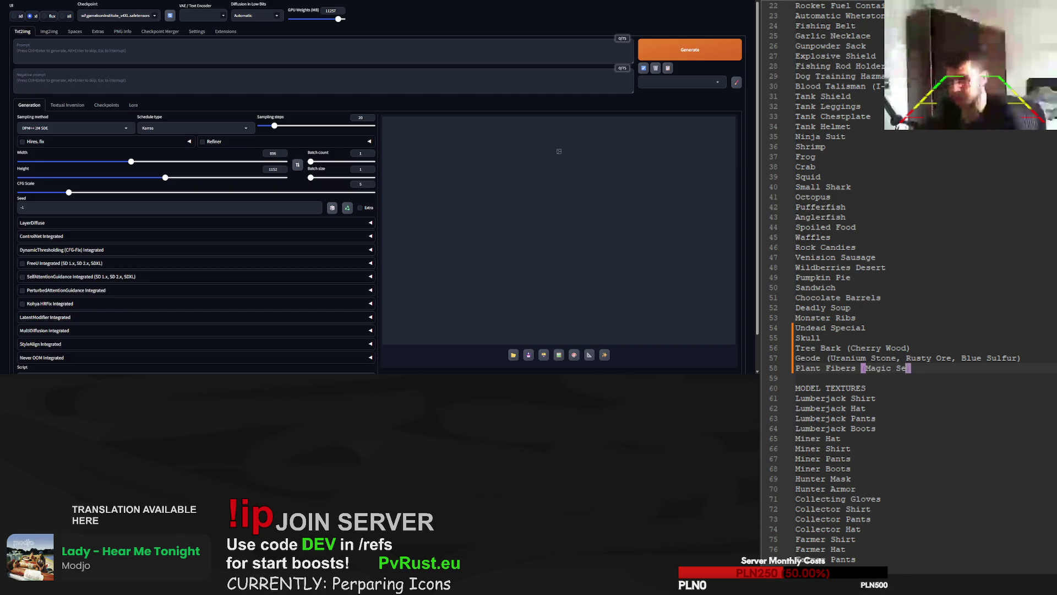
{"action": "key", "text": "Return"}
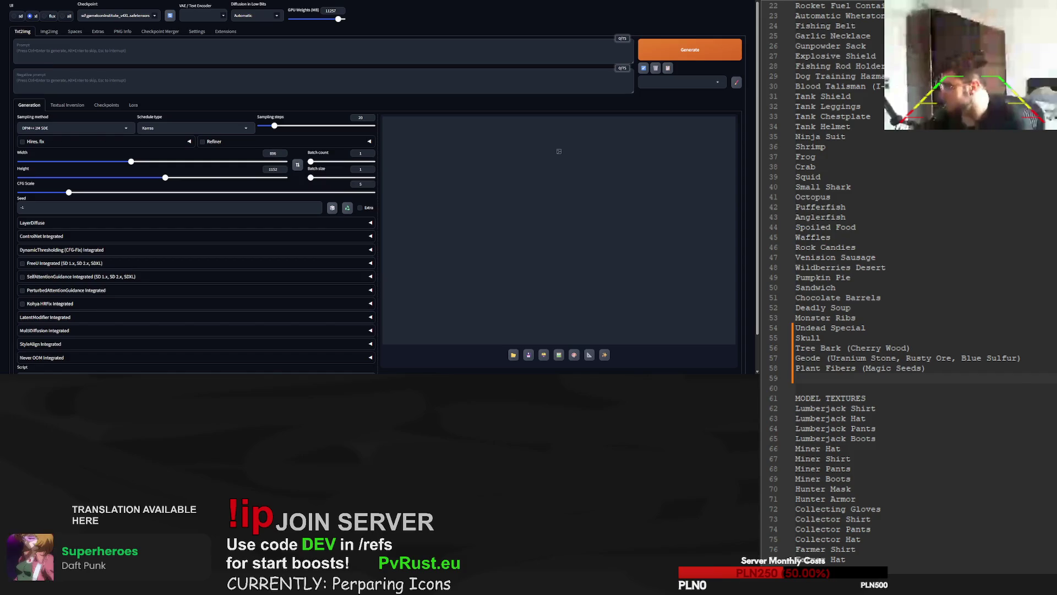
{"action": "left_click", "coordinate": [828, 370]}
Add Salvage Material on line 59 below Plant Fibers (Magic Seeds)
{"action": "key", "text": "Down"}
{"action": "type", "text": "Salvage Material"}
{"action": "key", "text": "Return"}
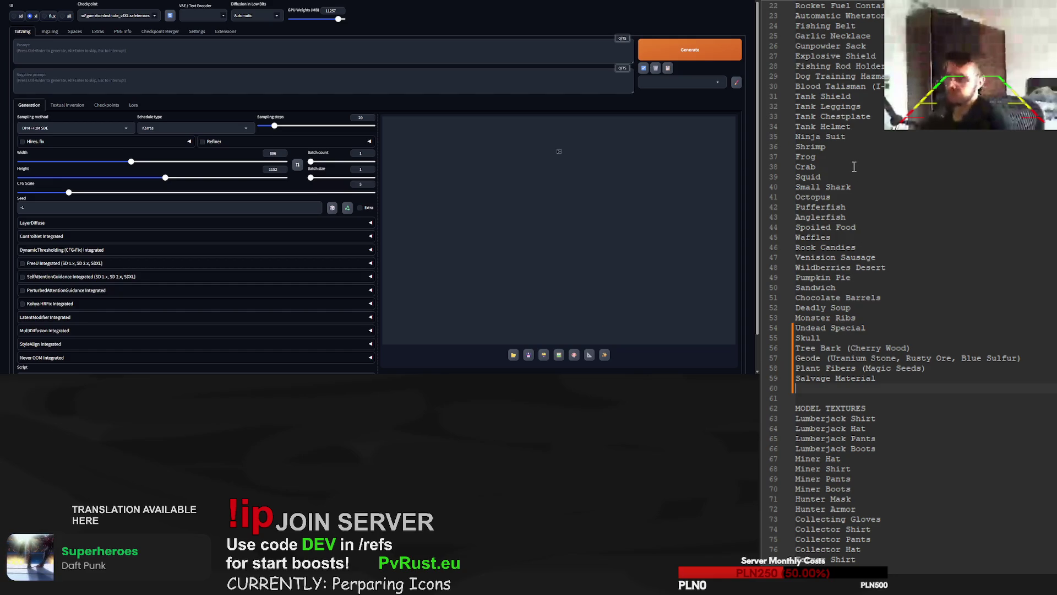
{"action": "left_click", "coordinate": [863, 143]}
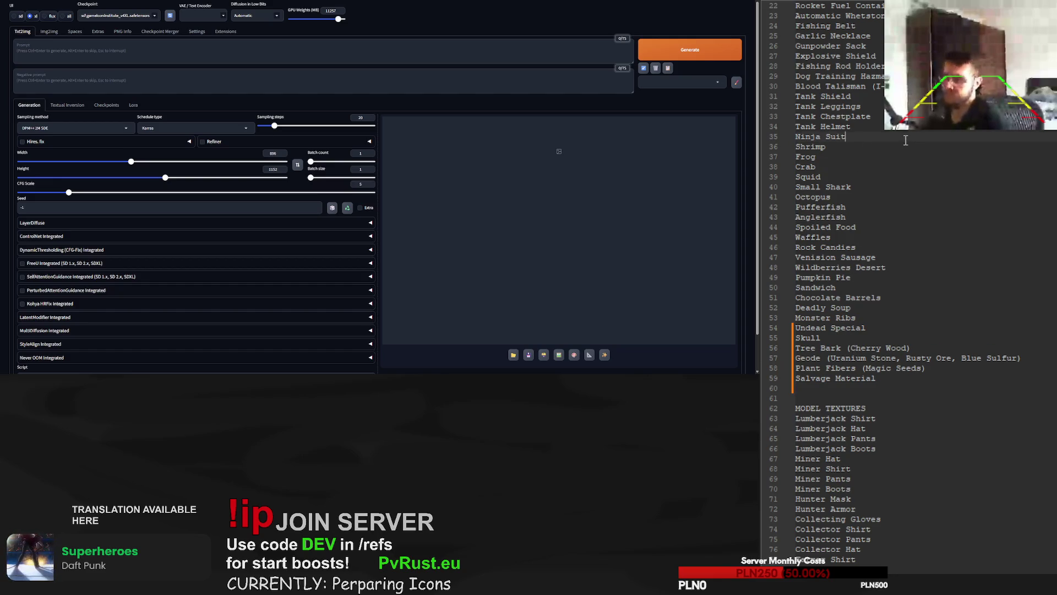
Scroll through the icon list, then open a new browser tab and enter 'kar' for the Karuza site
{"action": "scroll", "coordinate": [905, 140], "scroll_direction": "up", "scroll_amount": 7}
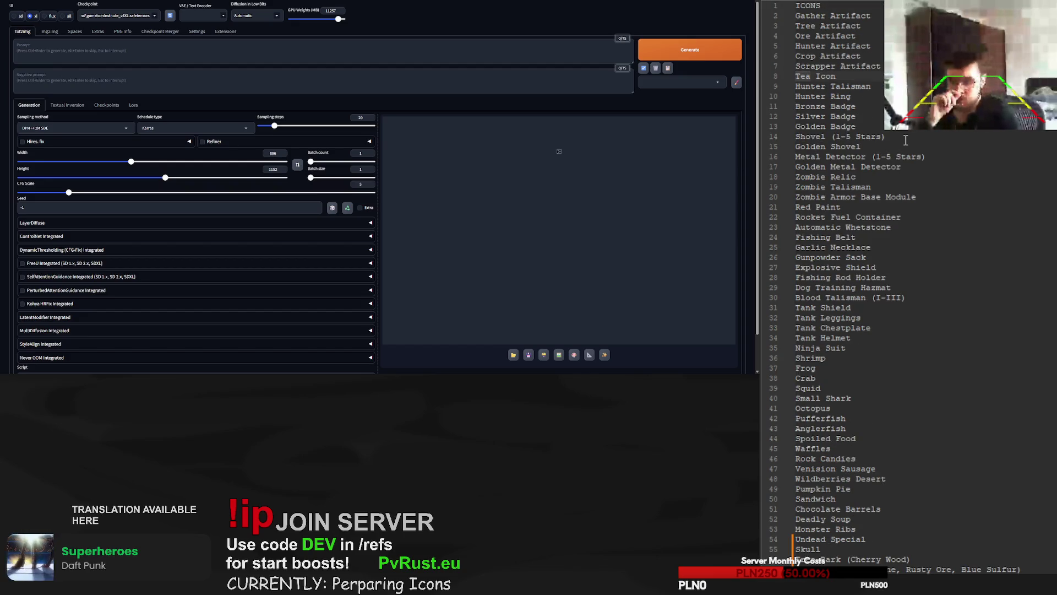
{"action": "scroll", "coordinate": [905, 141], "scroll_direction": "down", "scroll_amount": 9}
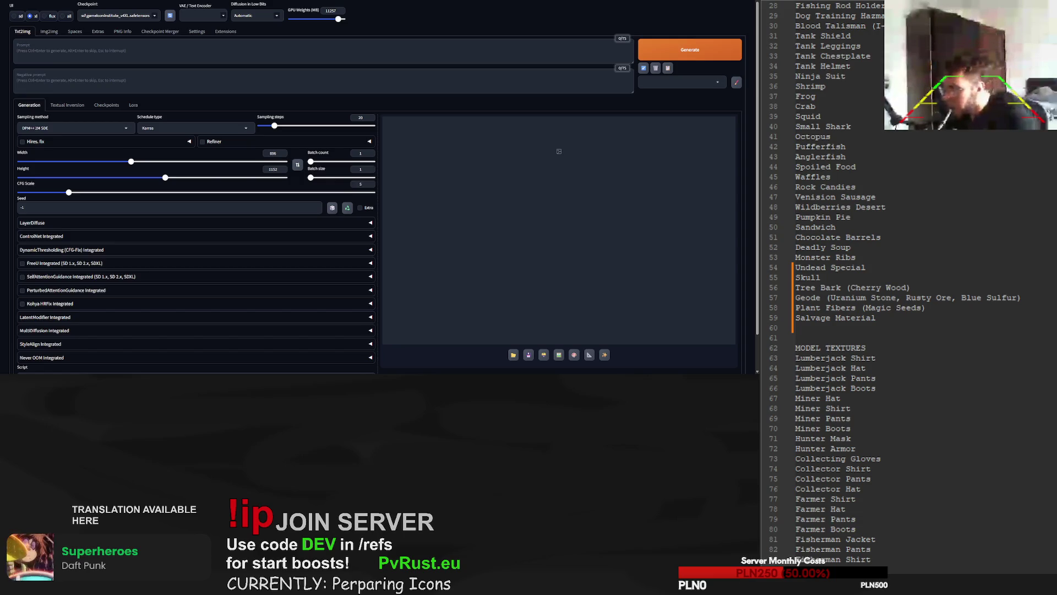
{"action": "key", "text": "ctrl+t"}
{"action": "type", "text": "kar"}
{"action": "key", "text": "Escape"}
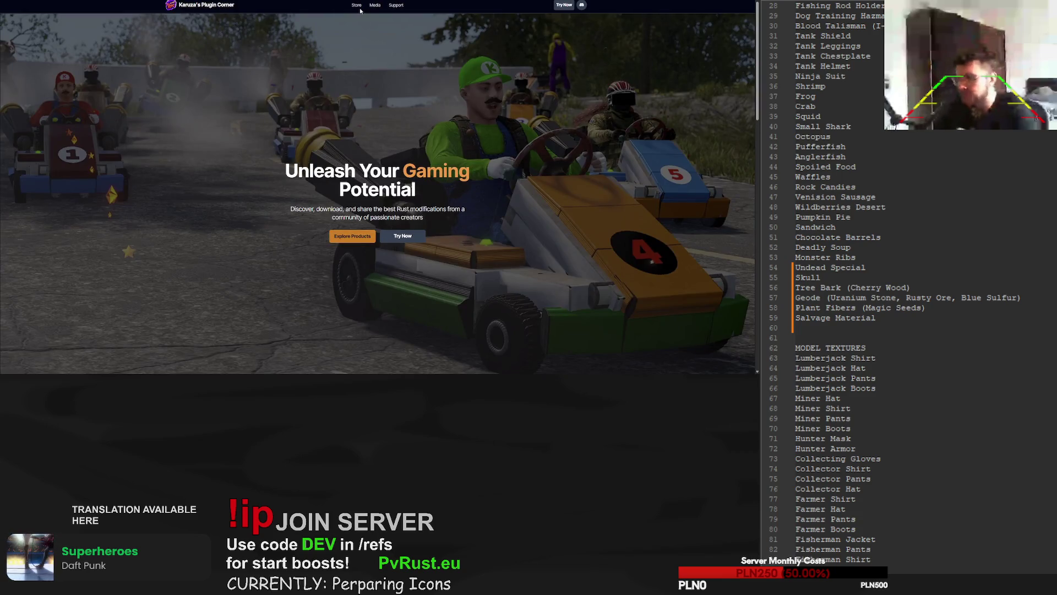
Search the Karuza store for 'de-loren', clear the search, browse products, then return to the WebUI tab
{"action": "left_click", "coordinate": [356, 5]}
{"action": "left_click", "coordinate": [216, 66]}
{"action": "type", "text": "de-l"}
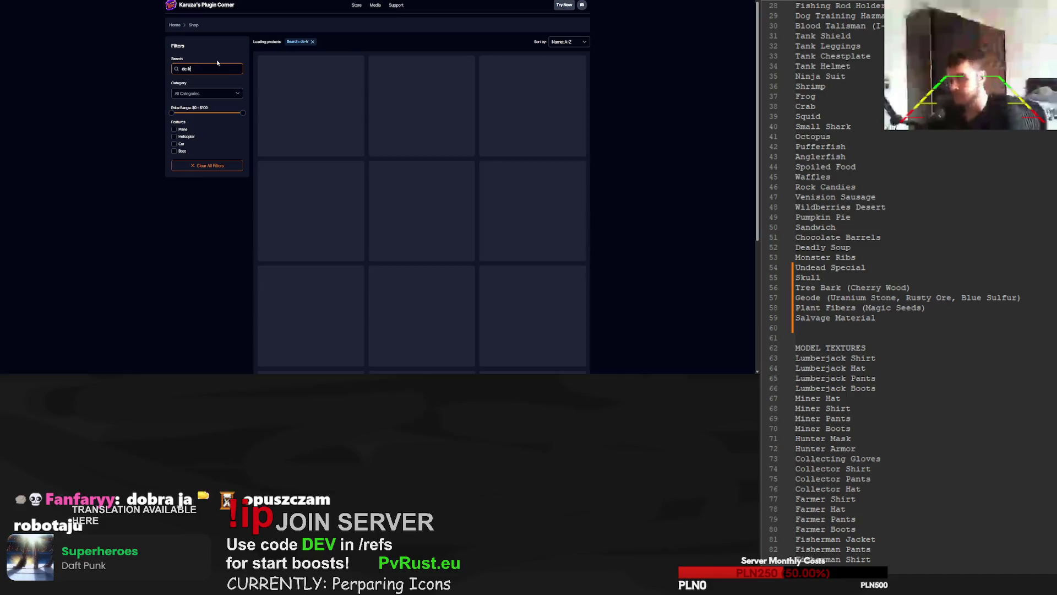
{"action": "type", "text": "oren"}
{"action": "key", "text": "BackSpace"}
{"action": "key", "text": "BackSpace"}
{"action": "key", "text": "BackSpace"}
{"action": "type", "text": "l"}
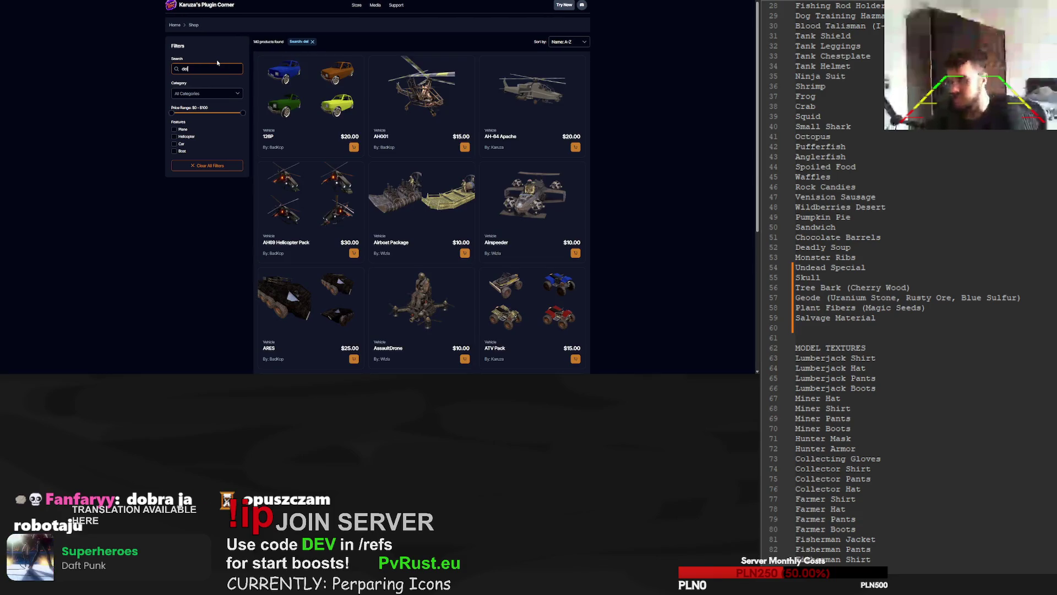
{"action": "key", "text": "BackSpace"}
{"action": "key", "text": "BackSpace"}
{"action": "key", "text": "BackSpace"}
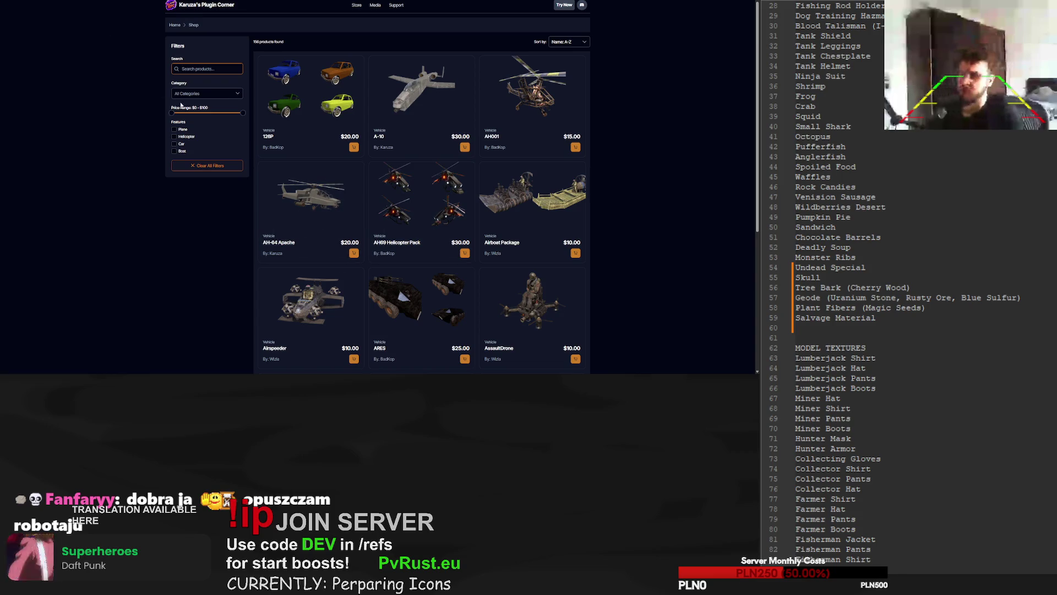
{"action": "scroll", "coordinate": [246, 143], "scroll_direction": "down", "scroll_amount": 5}
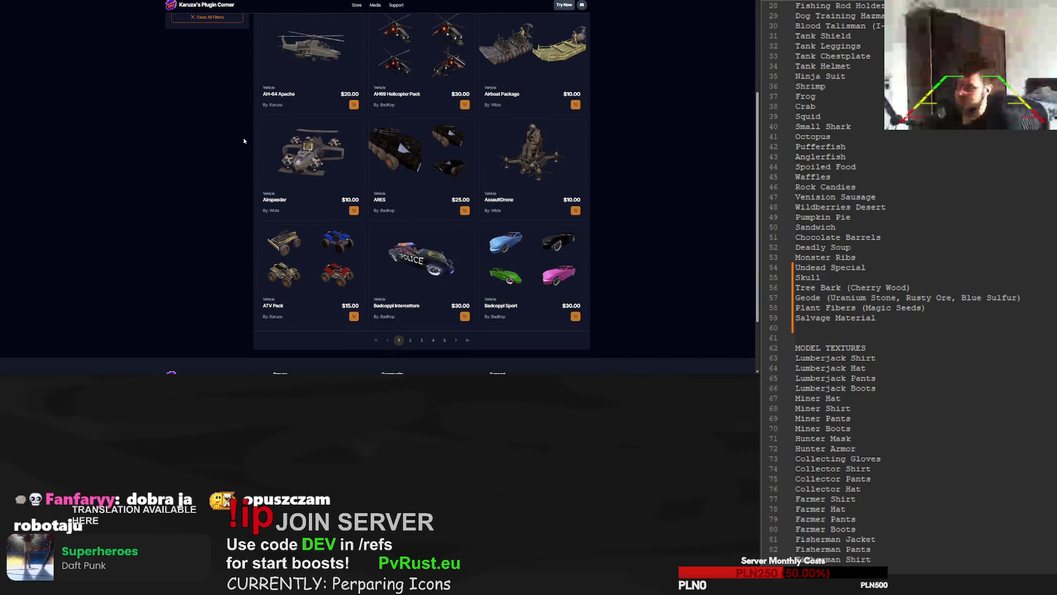
{"action": "scroll", "coordinate": [245, 148], "scroll_direction": "up", "scroll_amount": 5}
{"action": "key", "text": "ctrl+Tab"}
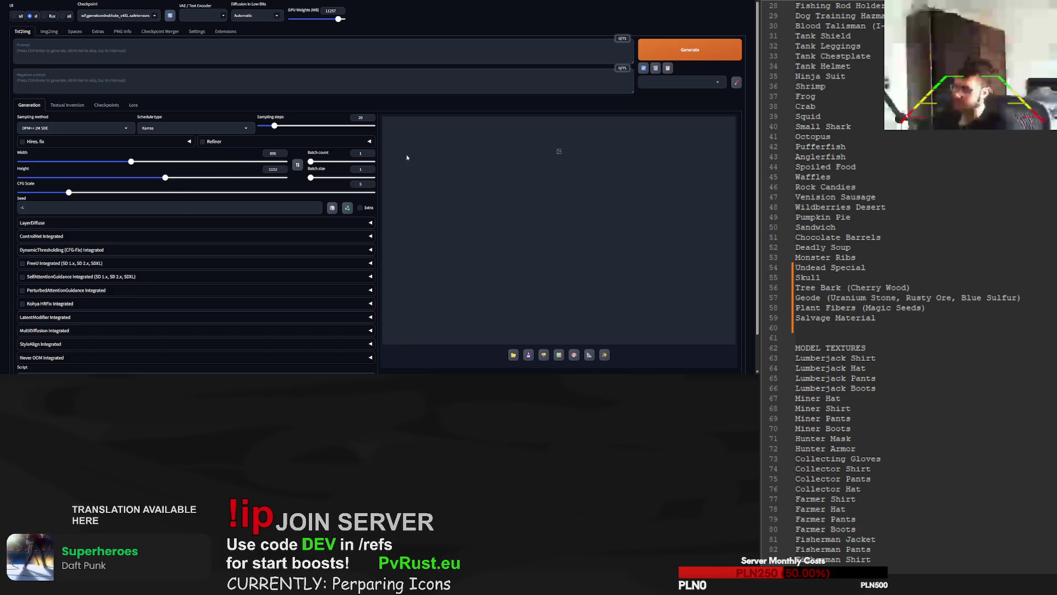
{"action": "scroll", "coordinate": [328, 143], "scroll_direction": "down", "scroll_amount": 2}
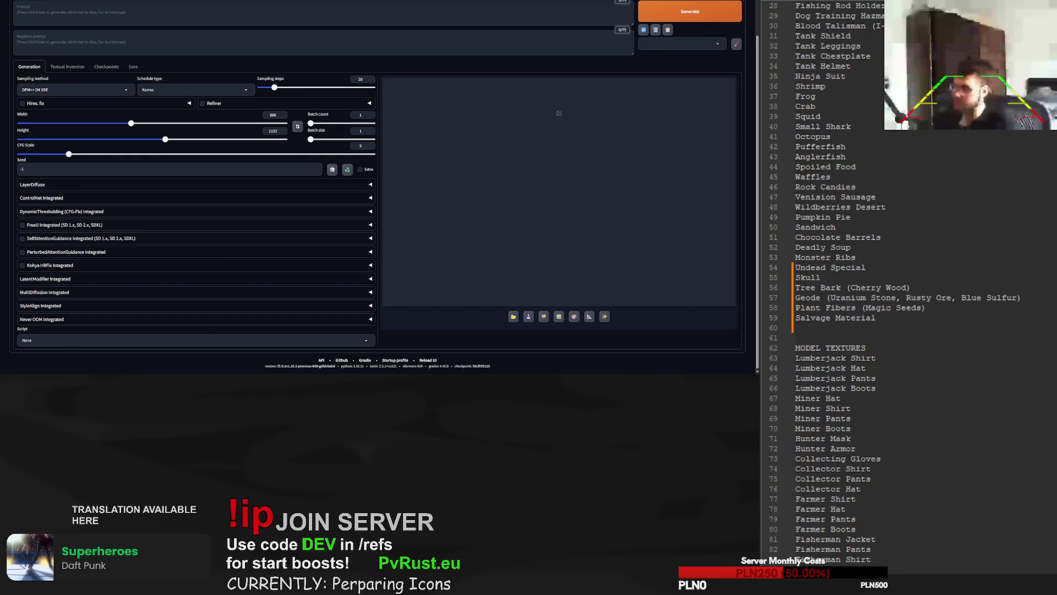
{"action": "left_click", "coordinate": [899, 332]}
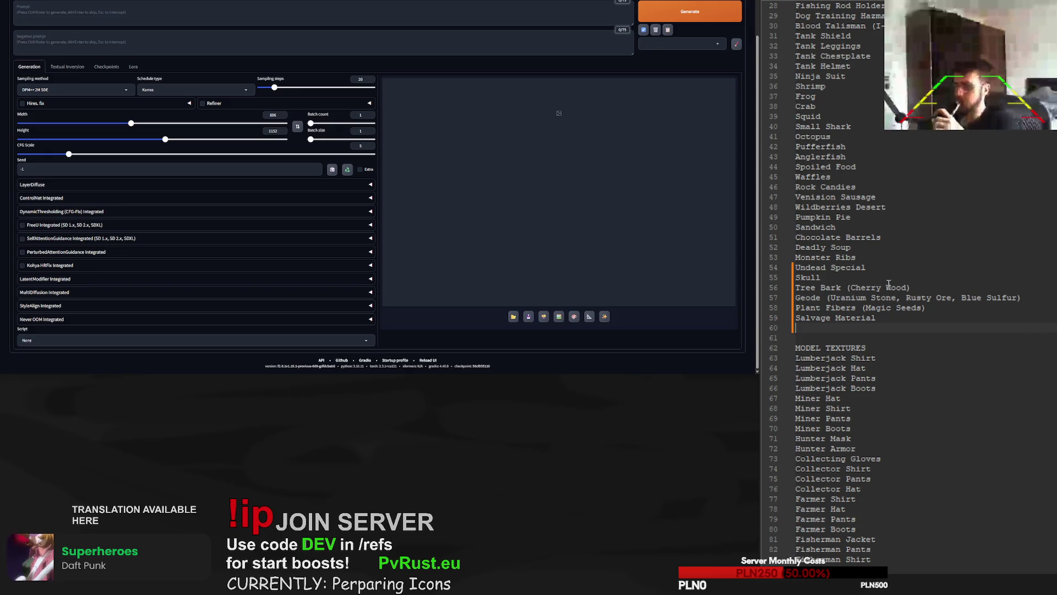
Prefix the Tree Bark, Geode, Plant Fibers and Salvage Material entries with 'X-Star'
{"action": "left_click", "coordinate": [796, 288]}
{"action": "type", "text": "X-ST"}
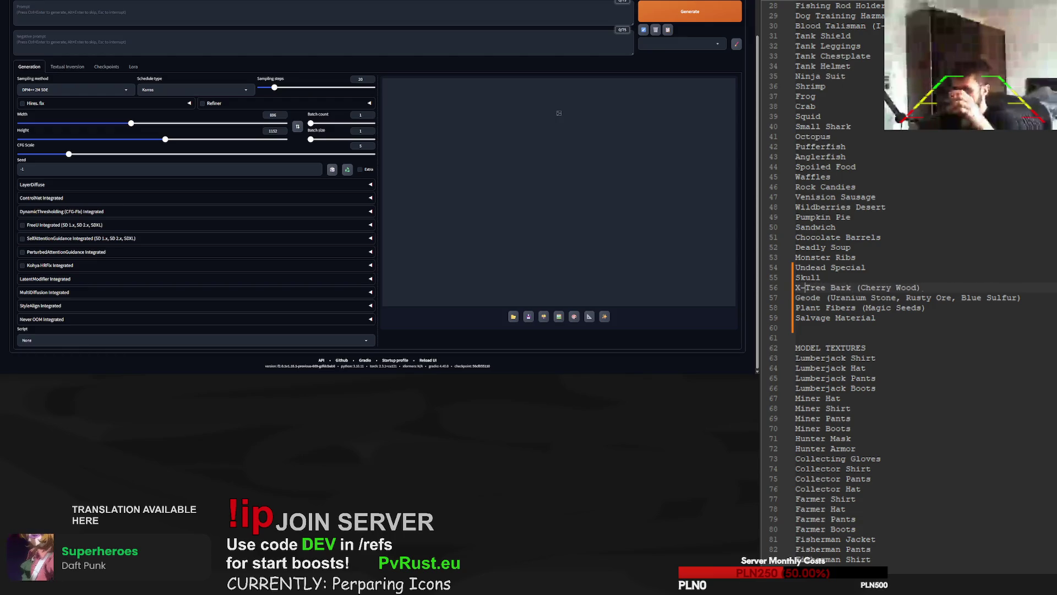
{"action": "key", "text": "BackSpace"}
{"action": "type", "text": "tar"}
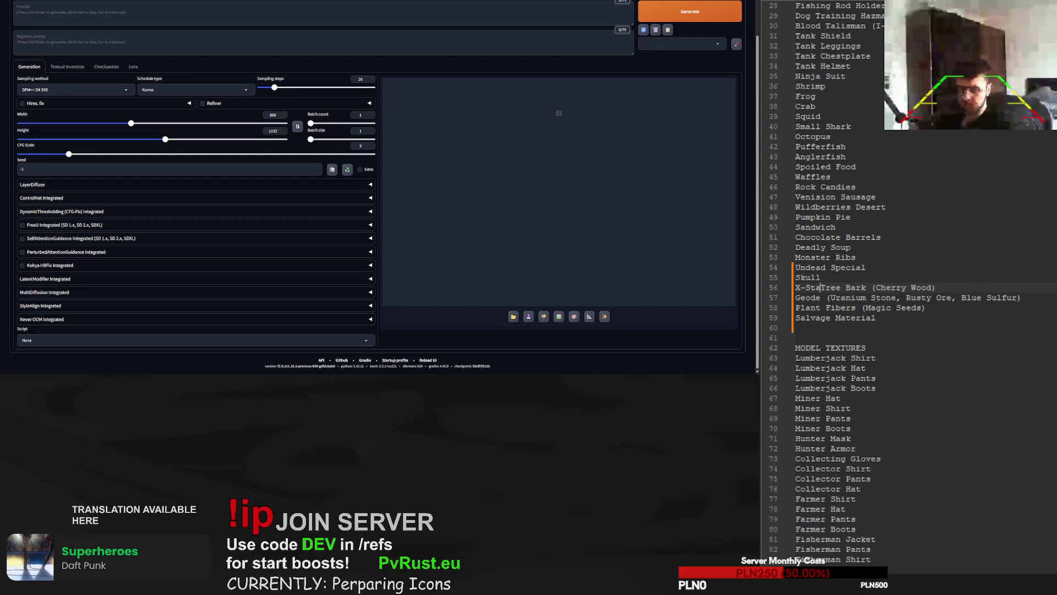
{"action": "left_click_drag", "start_coordinate": [831, 288], "coordinate": [795, 288]}
{"action": "key", "text": "ctrl+c"}
{"action": "left_click", "coordinate": [795, 297]}
{"action": "key", "text": "ctrl+v"}
{"action": "left_click", "coordinate": [795, 307]}
{"action": "key", "text": "ctrl+v"}
{"action": "left_click_drag", "start_coordinate": [881, 317], "coordinate": [791, 324]}
{"action": "left_click", "coordinate": [793, 319]}
{"action": "key", "text": "ctrl+v"}
Add 'X-Star Zombie Meat' on line 60 below X-Star Salvage Material
{"action": "key", "text": "Down"}
{"action": "type", "text": "X-Star "}
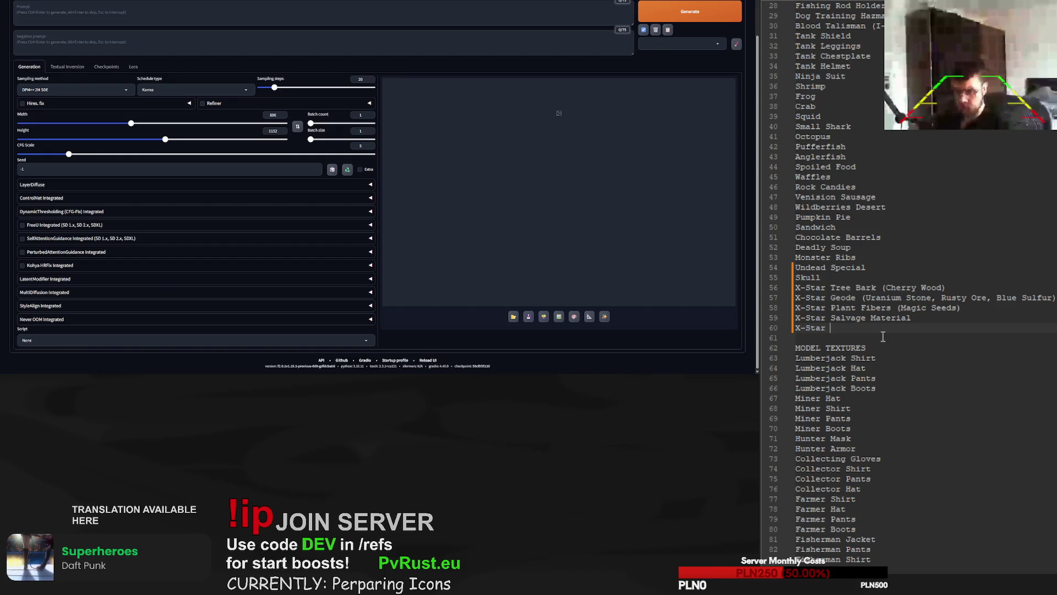
{"action": "type", "text": "Zombie R"}
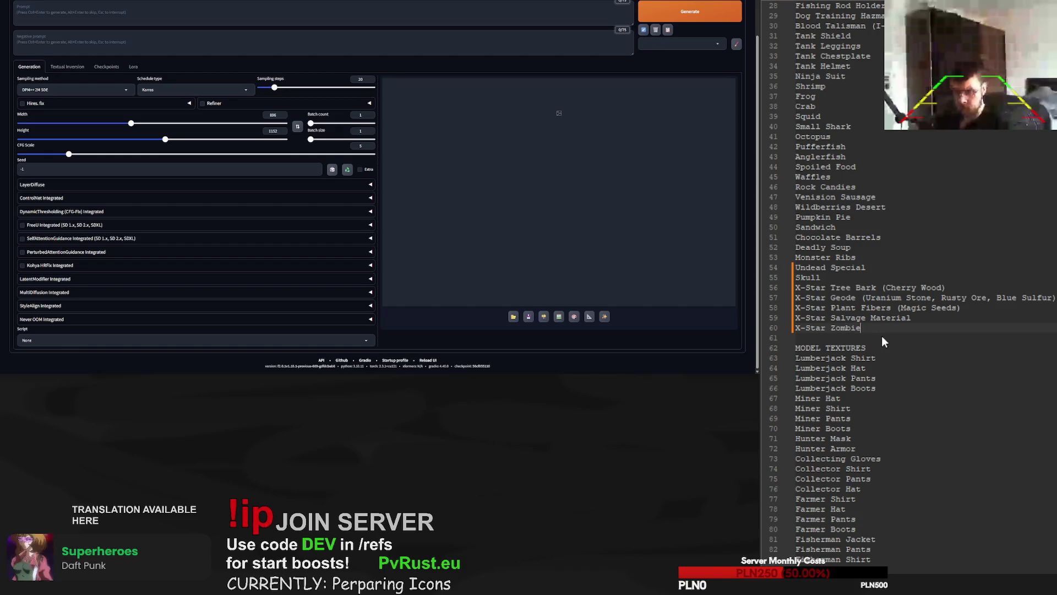
{"action": "key", "text": "BackSpace"}
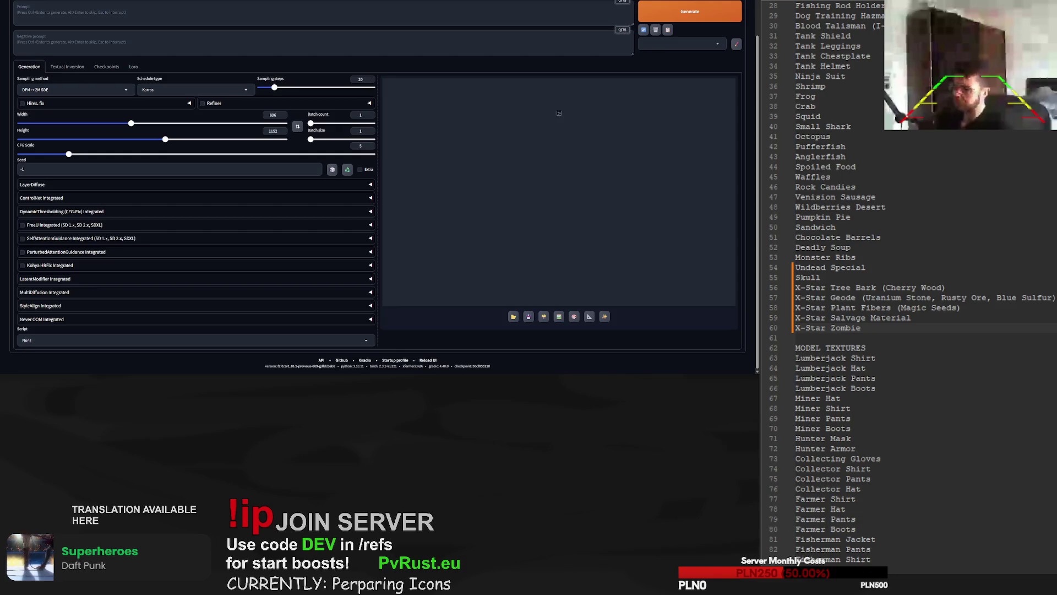
{"action": "type", "text": " Meat"}
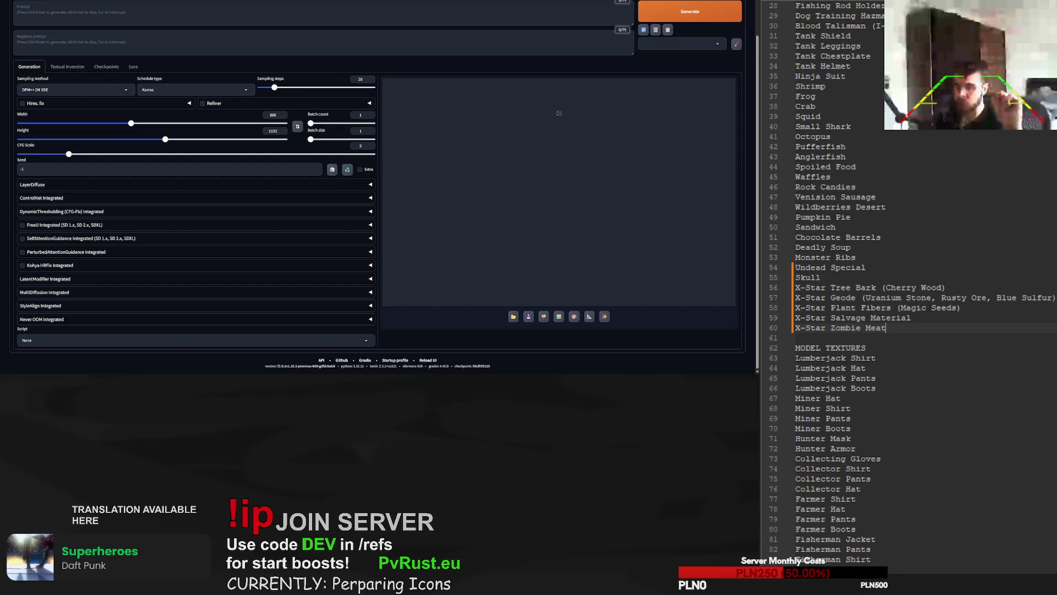
{"action": "scroll", "coordinate": [182, 113], "scroll_direction": "up", "scroll_amount": 1}
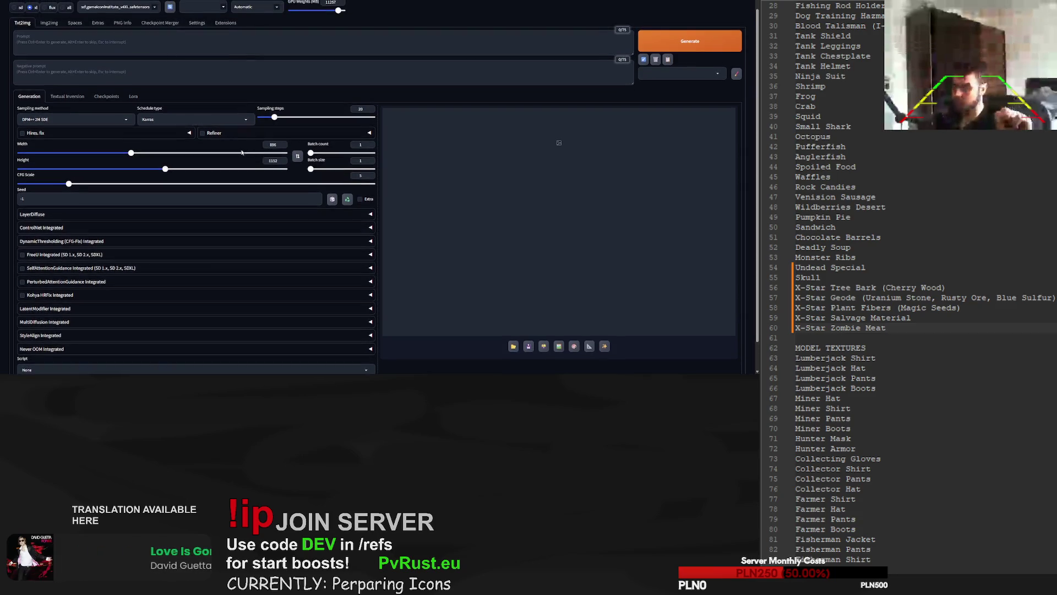
Paste the pufferfish icon prompt, set CFG scale to 2.5 and size to 512×512
{"action": "scroll", "coordinate": [909, 275], "scroll_direction": "up", "scroll_amount": 7}
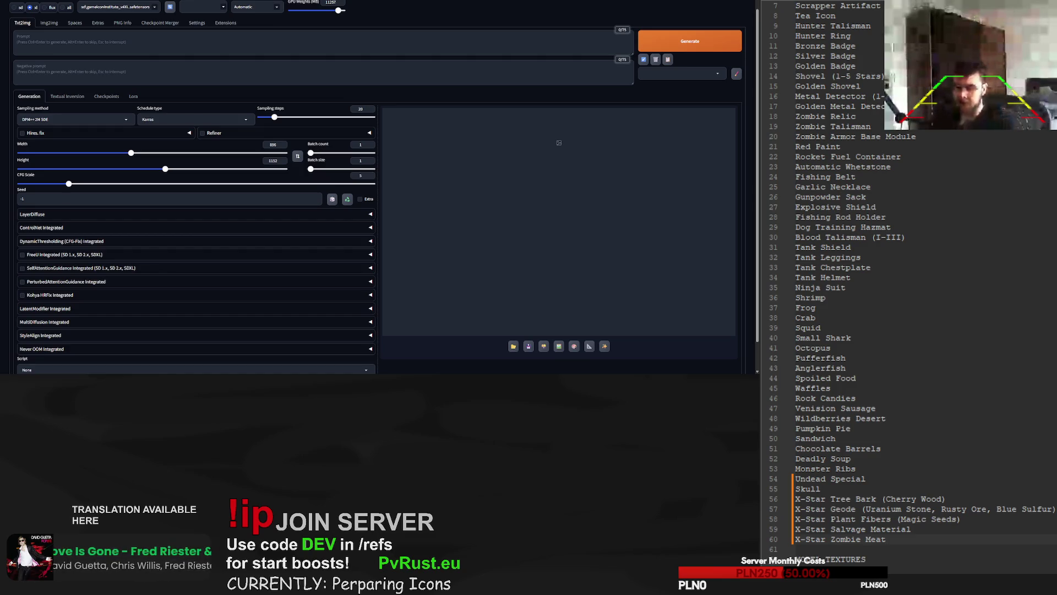
{"action": "key", "text": "ctrl+v"}
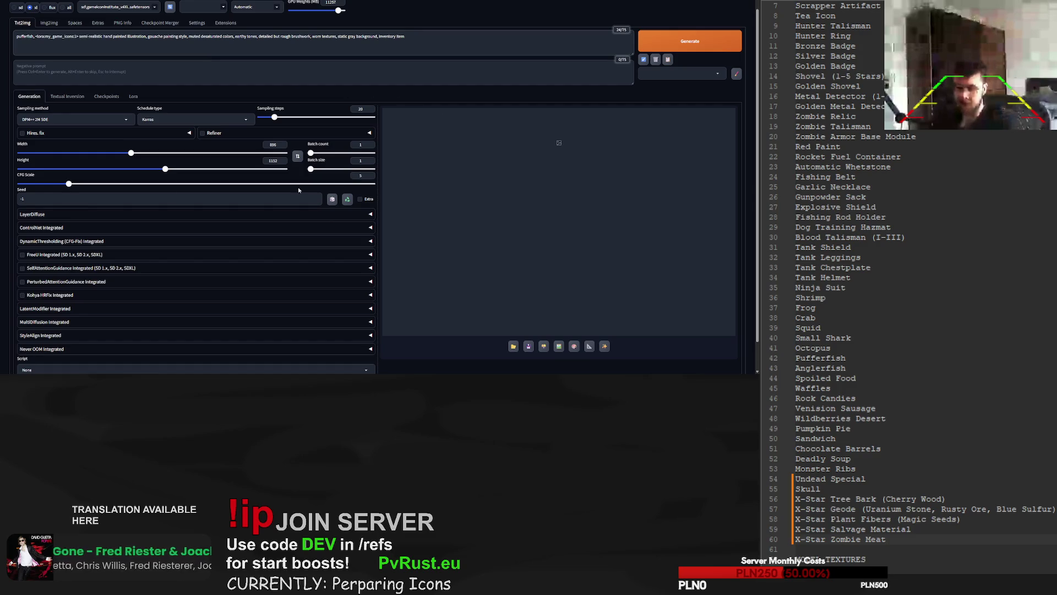
{"action": "left_click_drag", "start_coordinate": [71, 187], "coordinate": [39, 188]}
{"action": "double_click", "coordinate": [268, 160]}
{"action": "type", "text": "512"}
{"action": "double_click", "coordinate": [276, 144]}
{"action": "type", "text": "512"}
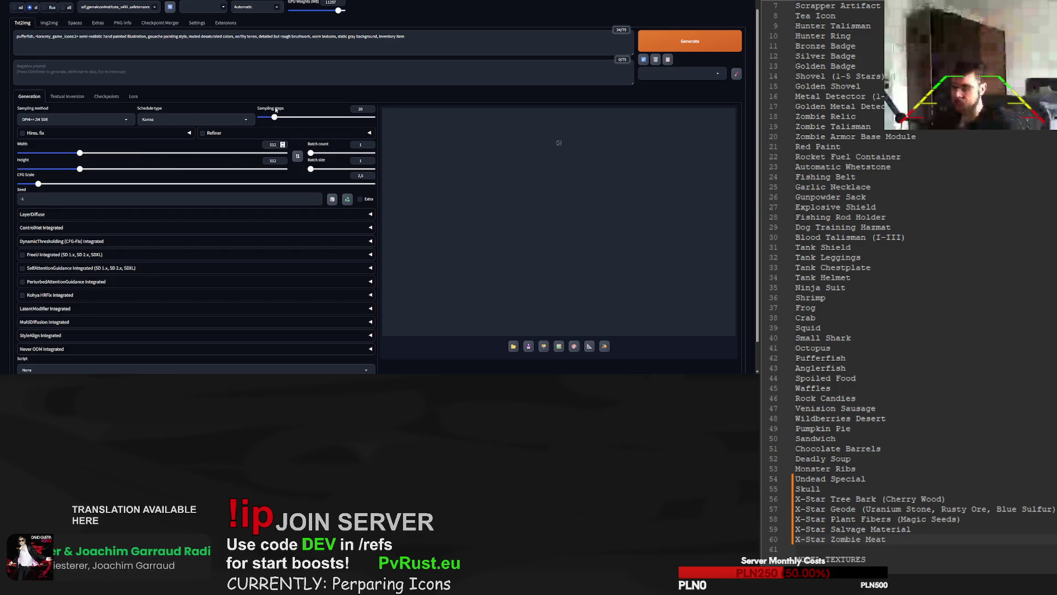
Select the entire pufferfish prompt text and open a new browser tab
{"action": "scroll", "coordinate": [138, 155], "scroll_direction": "down", "scroll_amount": 1}
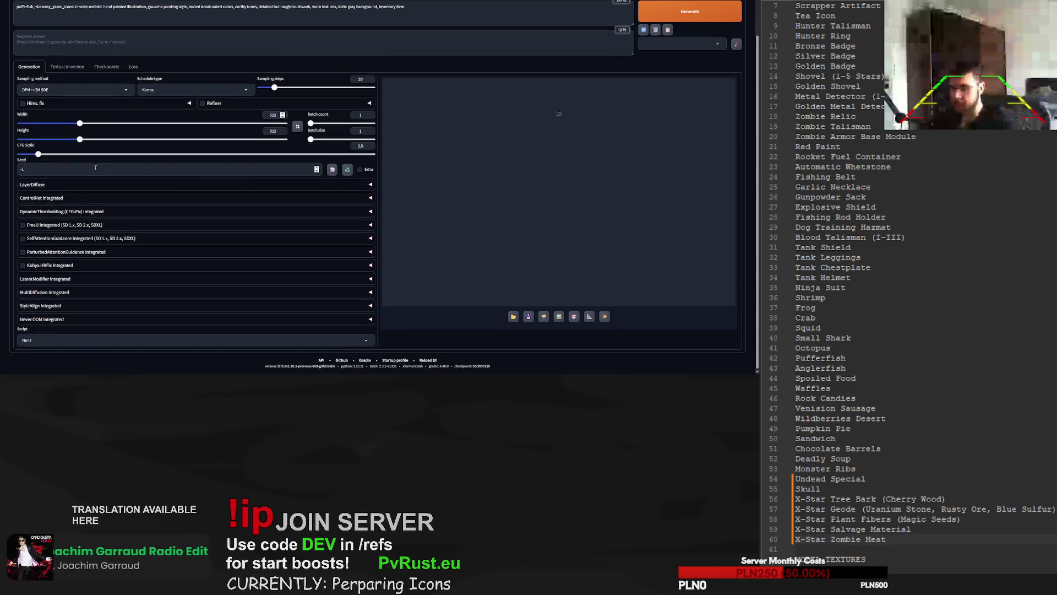
{"action": "scroll", "coordinate": [97, 168], "scroll_direction": "up", "scroll_amount": 2}
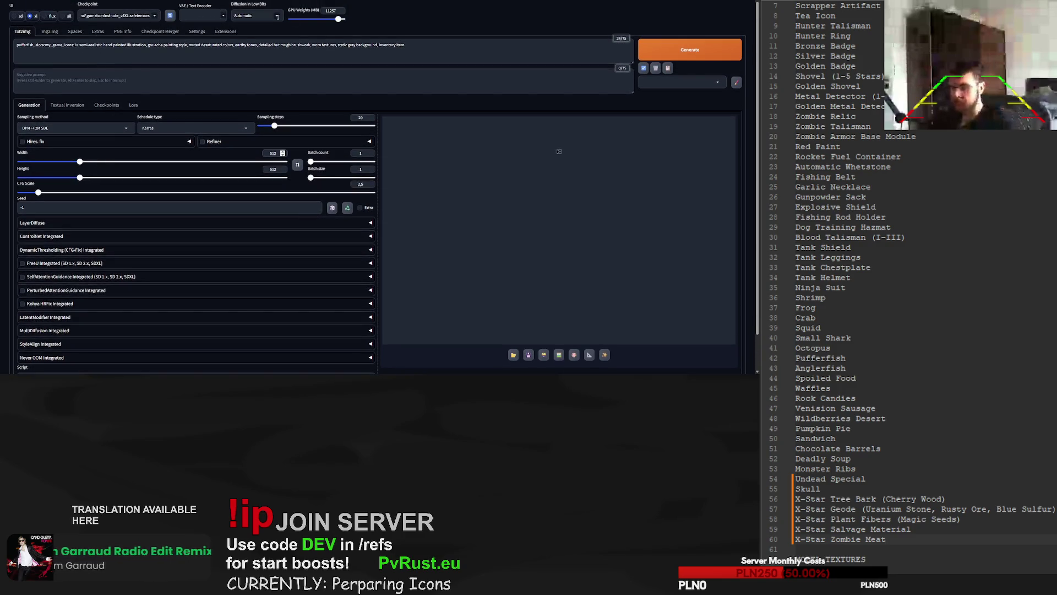
{"action": "scroll", "coordinate": [483, 159], "scroll_direction": "down", "scroll_amount": 1}
{"action": "scroll", "coordinate": [161, 122], "scroll_direction": "up", "scroll_amount": 1}
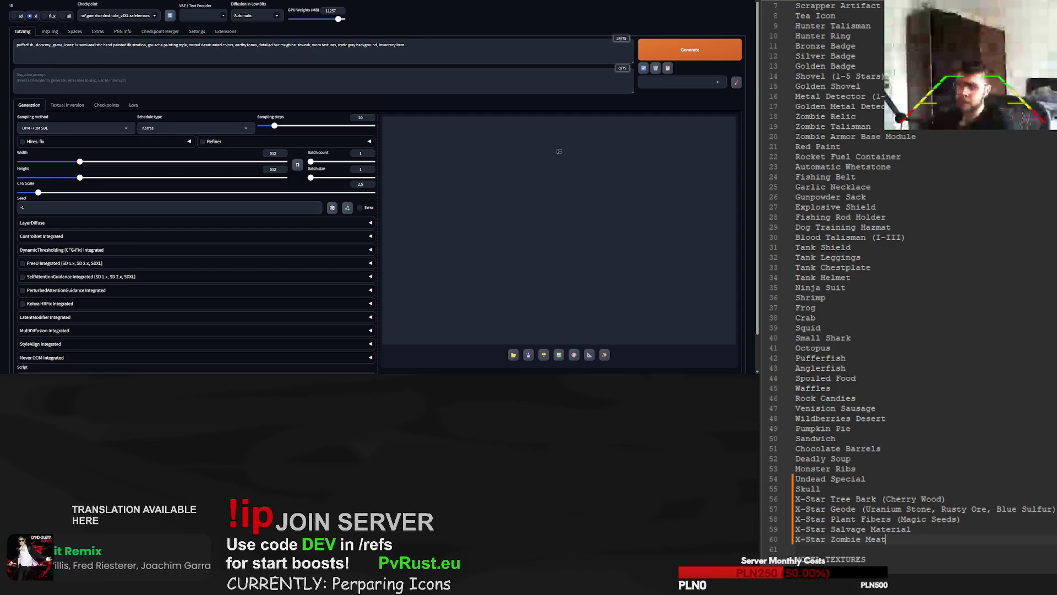
{"action": "scroll", "coordinate": [908, 275], "scroll_direction": "up", "scroll_amount": 2}
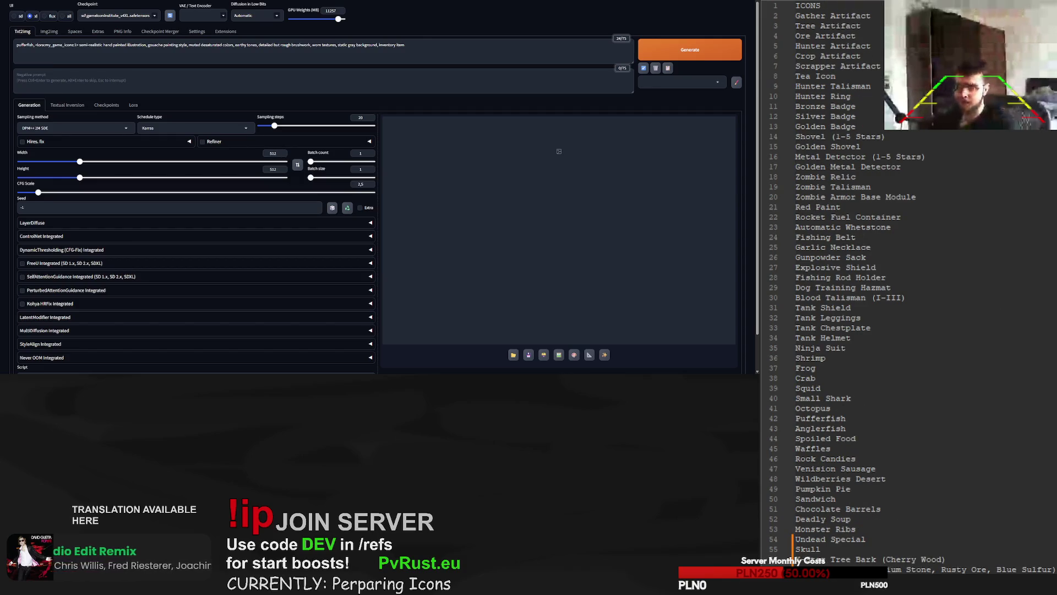
{"action": "double_click", "coordinate": [25, 45]}
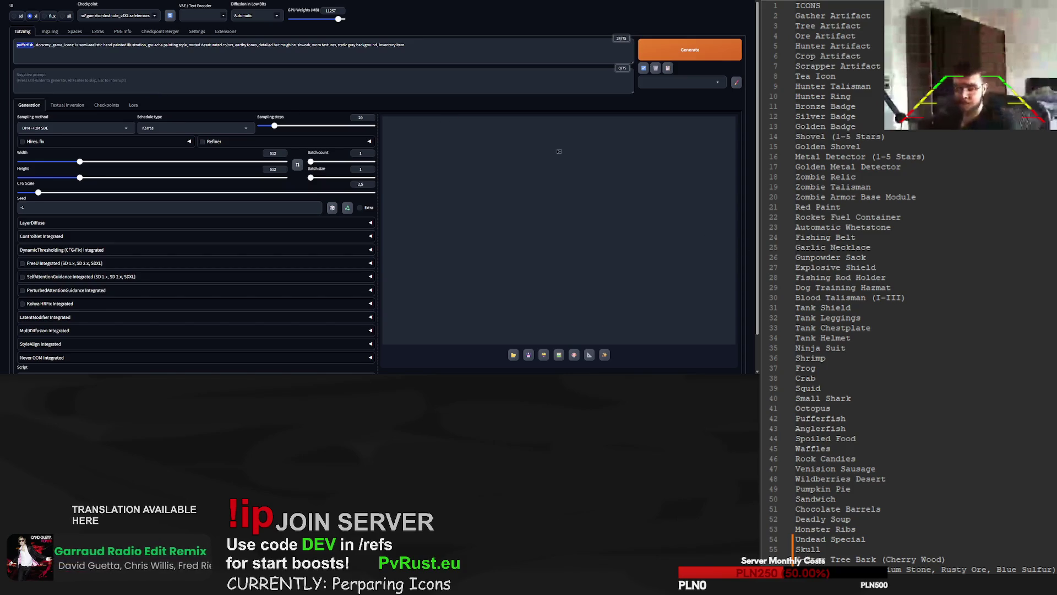
{"action": "left_click", "coordinate": [103, 45]}
{"action": "key", "text": "shift+End"}
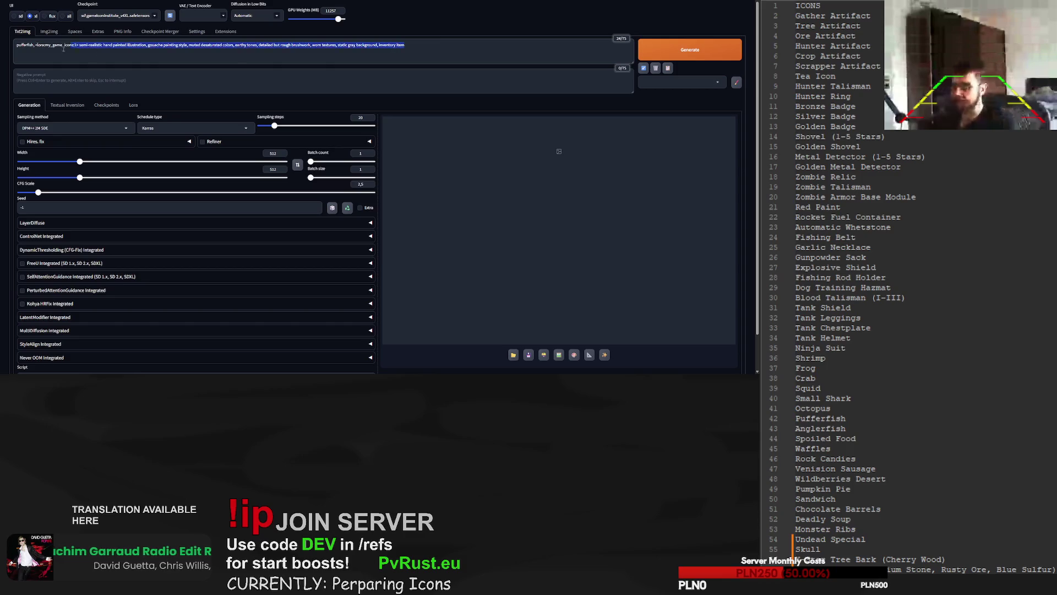
{"action": "key", "text": "ctrl+a"}
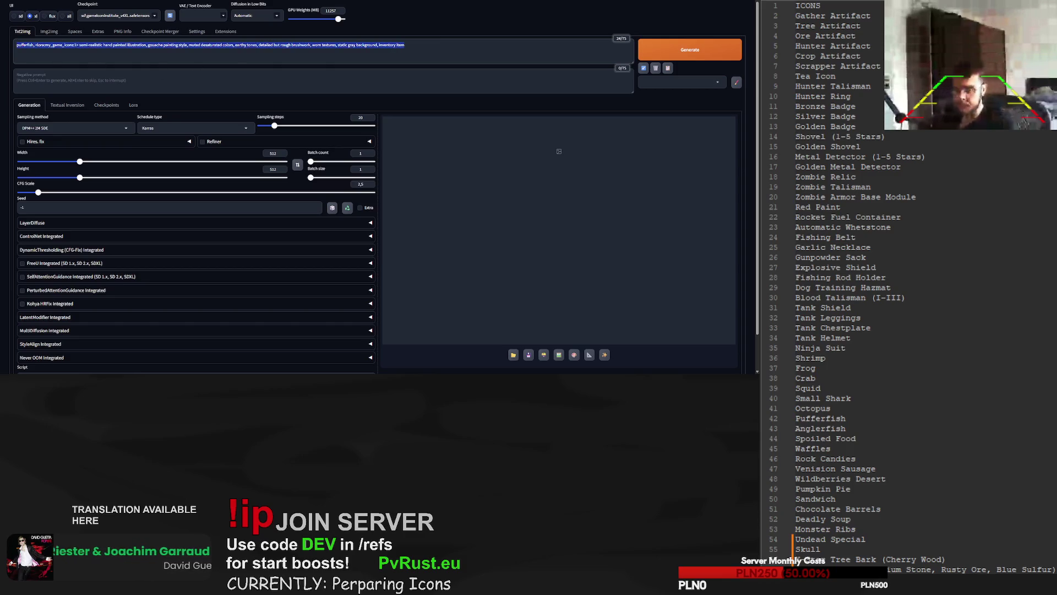
{"action": "key", "text": "ctrl+t"}
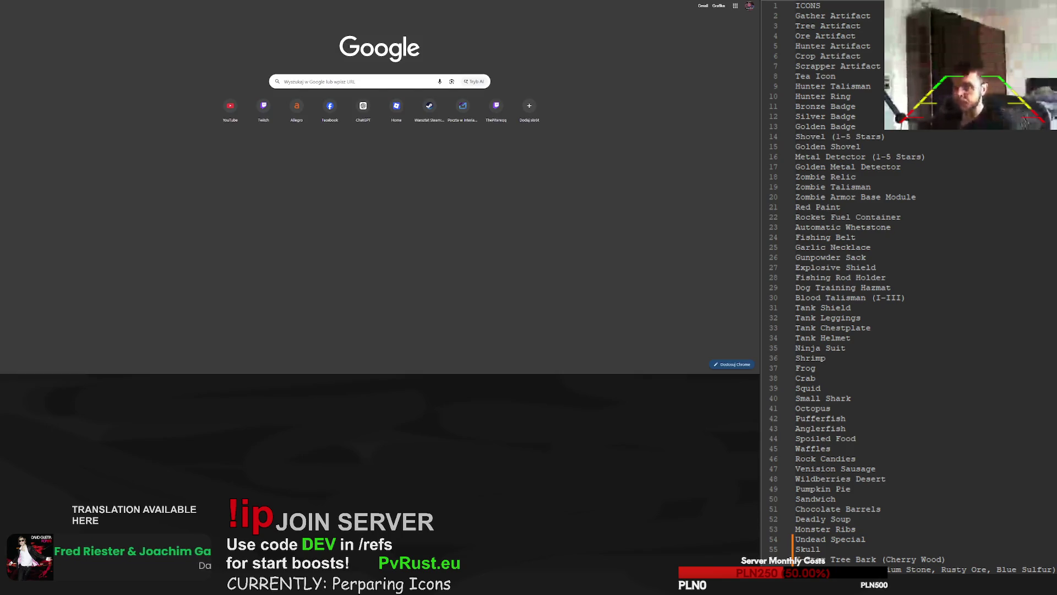
Close the empty new tab to get back to the WebUI txt2img page
{"action": "key", "text": "ctrl+w"}
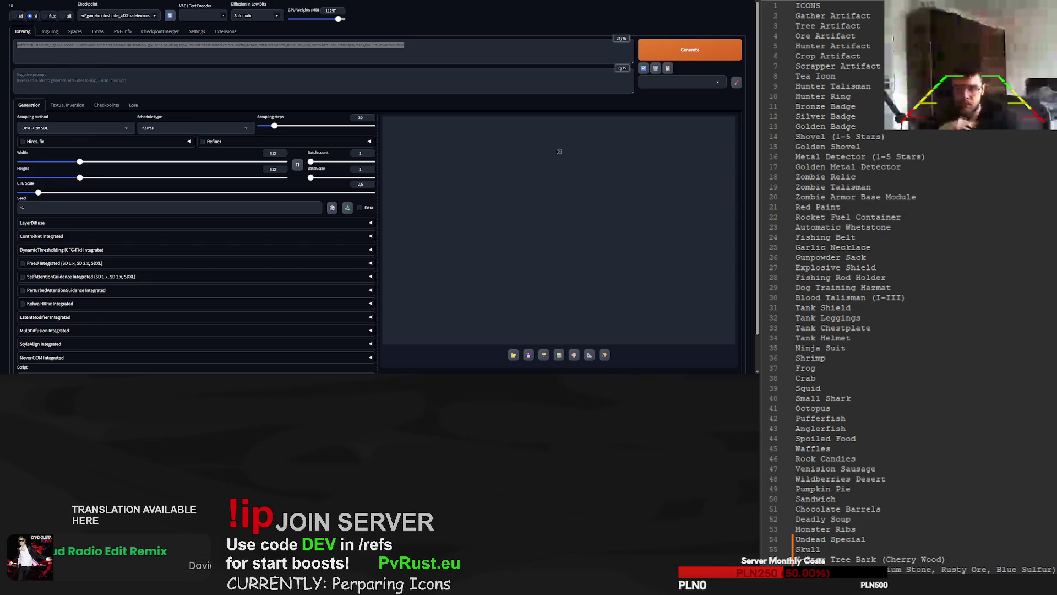
Paste the copied pufferfish icon prompt into the img2img prompt box
{"action": "left_click", "coordinate": [49, 32]}
{"action": "left_click", "coordinate": [117, 50]}
{"action": "key", "text": "ctrl+v"}
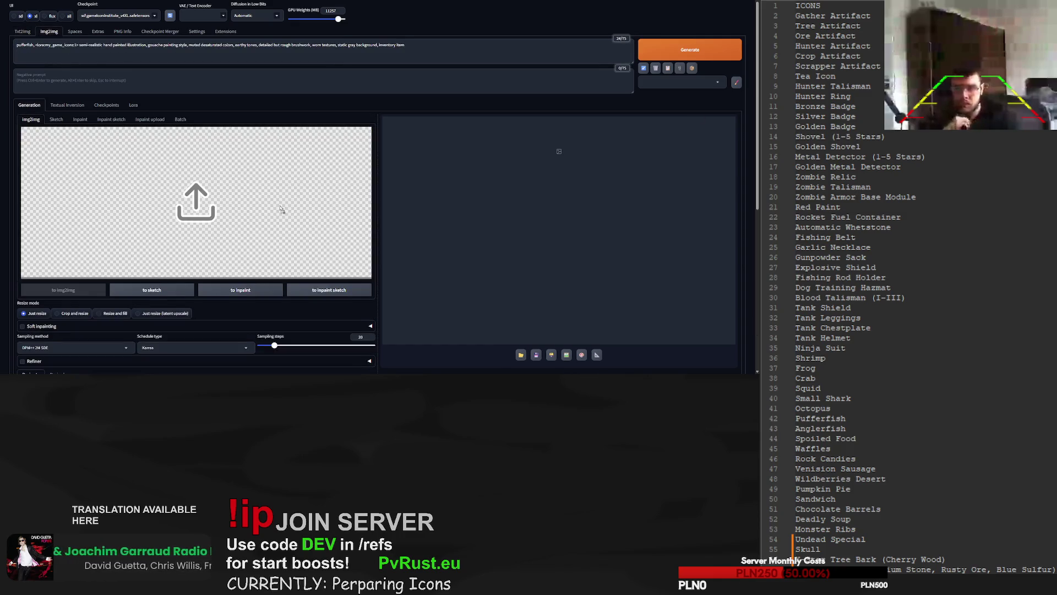
Load the lotus-and-orb badge image as the img2img source
{"action": "left_click_drag", "start_coordinate": [280, 210], "coordinate": [284, 203]}
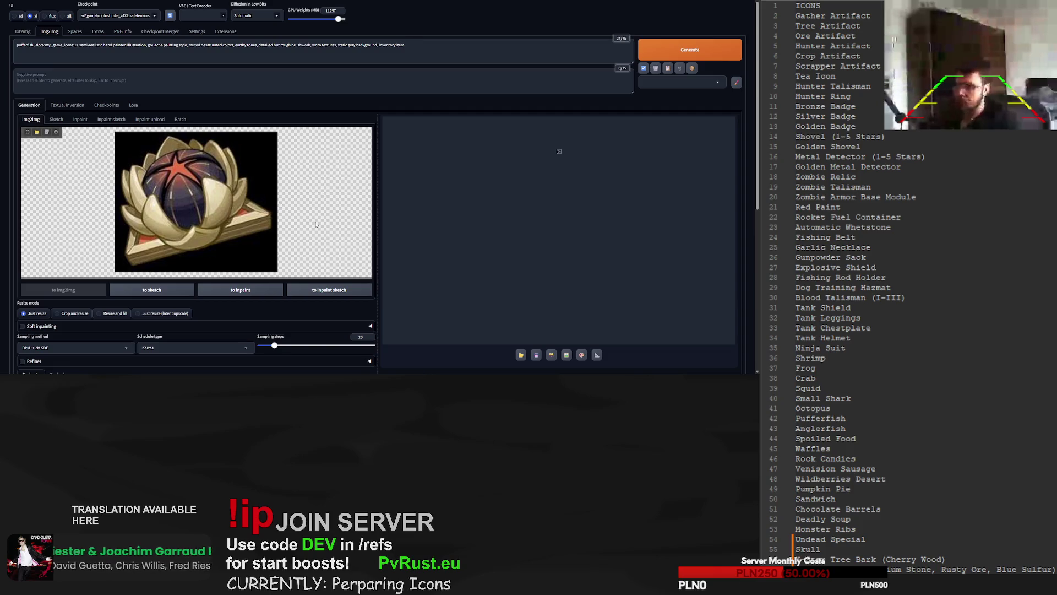
{"action": "scroll", "coordinate": [233, 123], "scroll_direction": "down", "scroll_amount": 2}
{"action": "scroll", "coordinate": [234, 123], "scroll_direction": "up", "scroll_amount": 2}
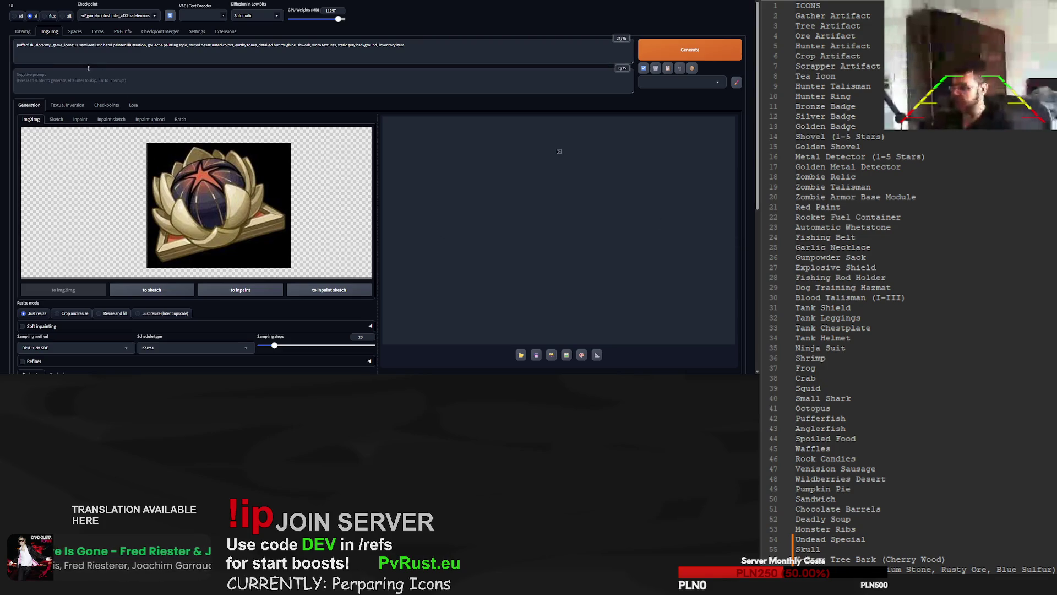
Replace 'pufferfish' with 'artifact' at the start of the prompt
{"action": "left_click", "coordinate": [34, 45]}
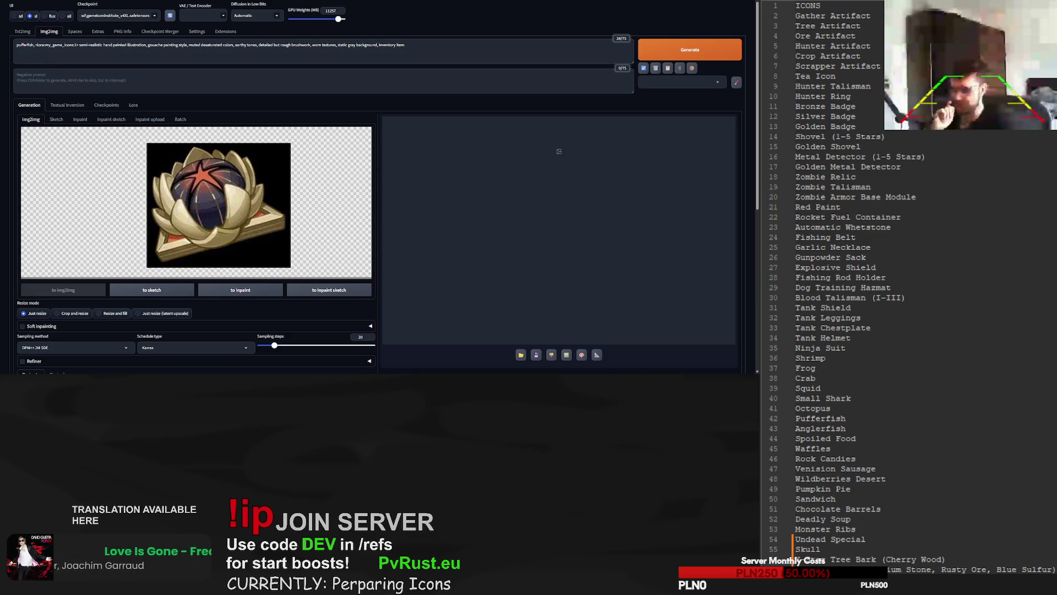
{"action": "double_click", "coordinate": [25, 45]}
{"action": "type", "text": "m"}
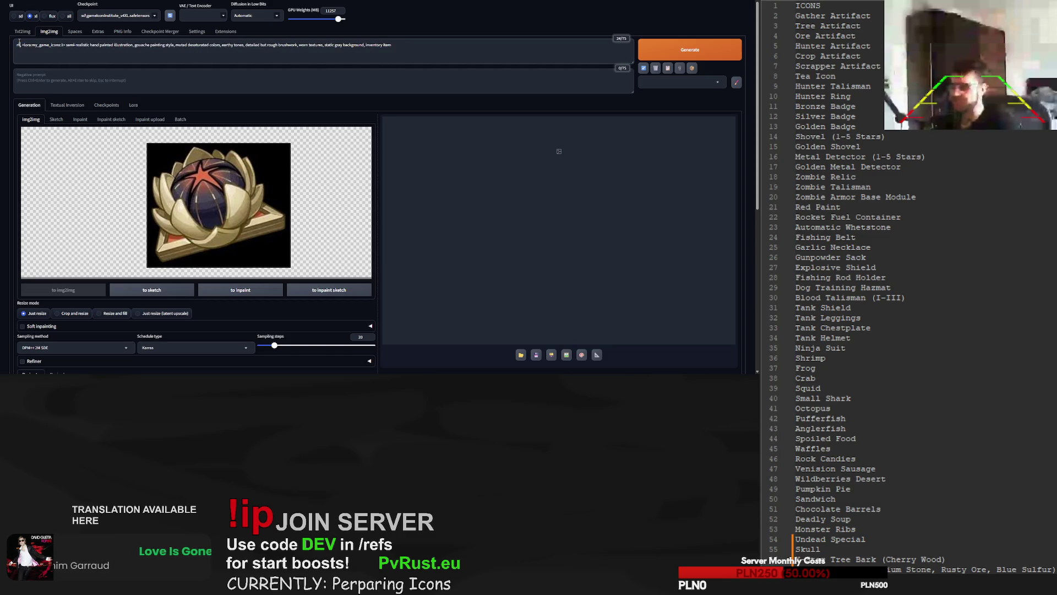
{"action": "key", "text": "BackSpace"}
{"action": "type", "text": "artifact"}
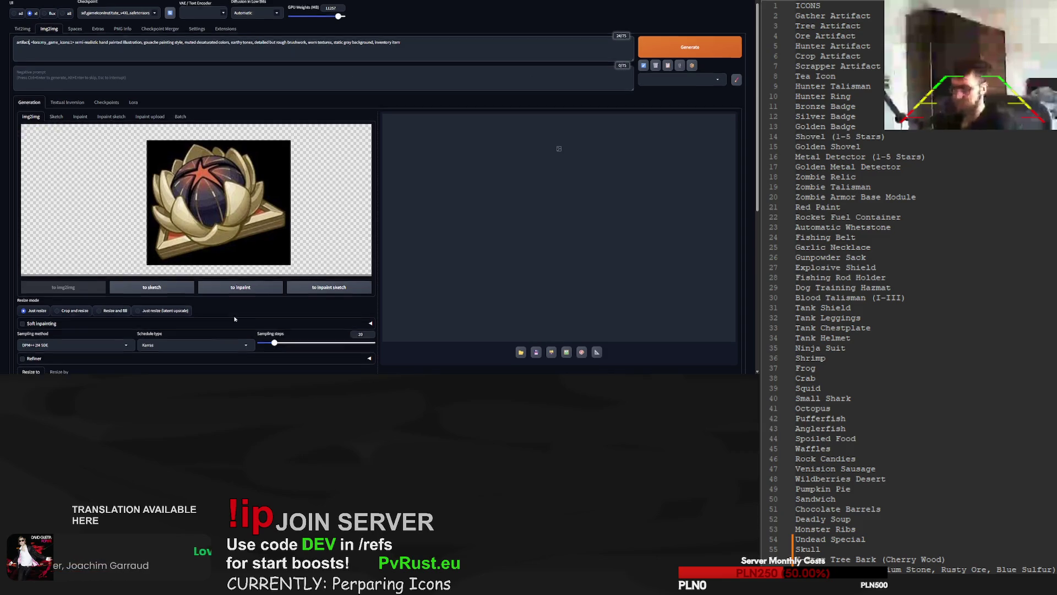
Set the img2img output width and height to 512
{"action": "scroll", "coordinate": [239, 315], "scroll_direction": "down", "scroll_amount": 1}
{"action": "double_click", "coordinate": [267, 326]}
{"action": "type", "text": "512"}
{"action": "double_click", "coordinate": [267, 342]}
{"action": "type", "text": "512"}
Lower CFG scale to about 2.6, raise sampling steps to 30, and generate
{"action": "scroll", "coordinate": [238, 158], "scroll_direction": "down", "scroll_amount": 1}
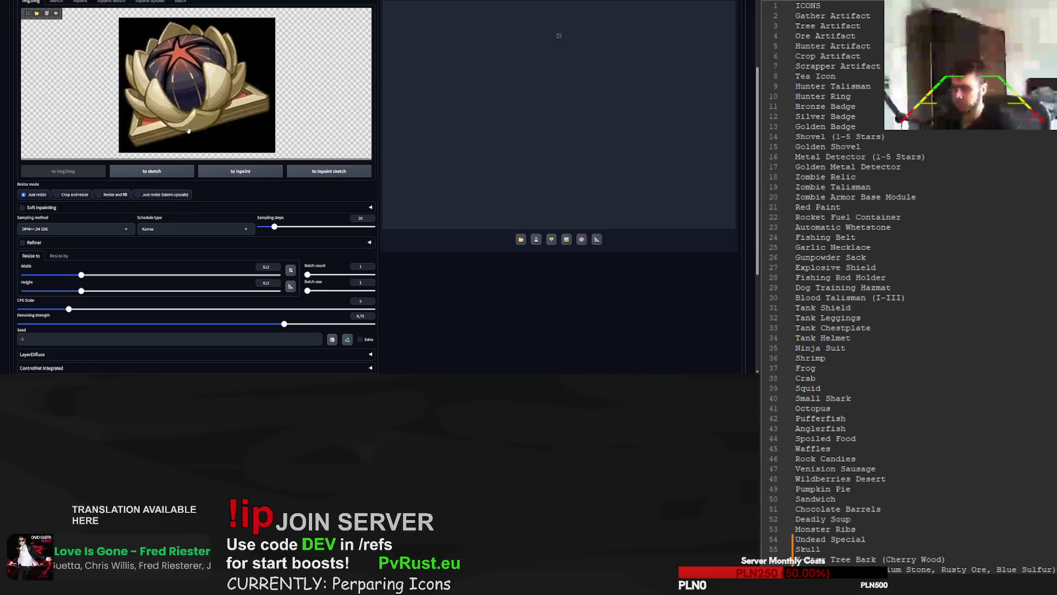
{"action": "left_click_drag", "start_coordinate": [68, 309], "coordinate": [38, 309]}
{"action": "left_click_drag", "start_coordinate": [274, 227], "coordinate": [283, 232]}
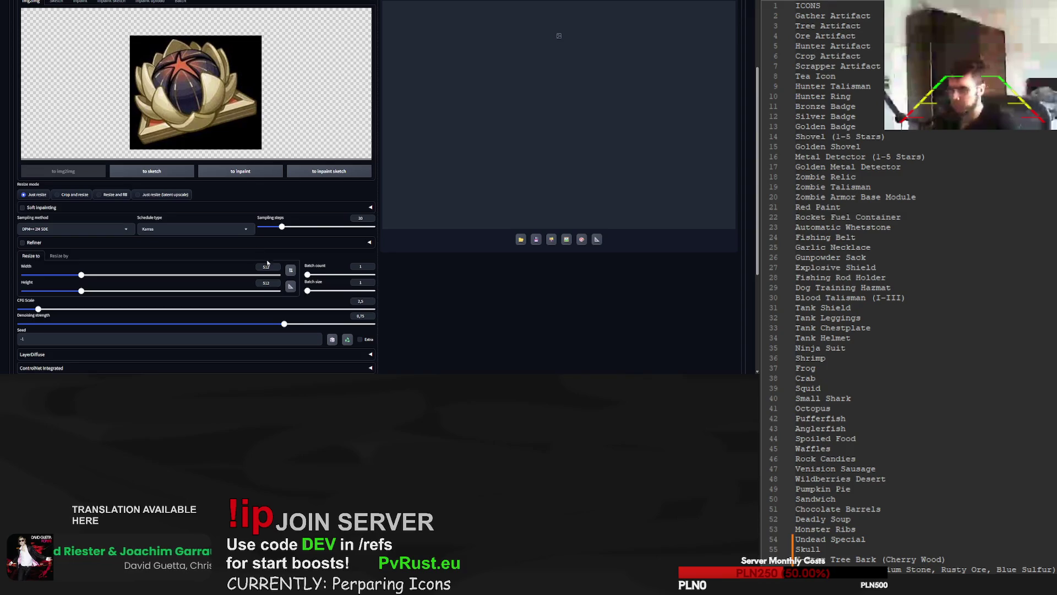
{"action": "scroll", "coordinate": [423, 186], "scroll_direction": "up", "scroll_amount": 2}
{"action": "left_click", "coordinate": [708, 51]}
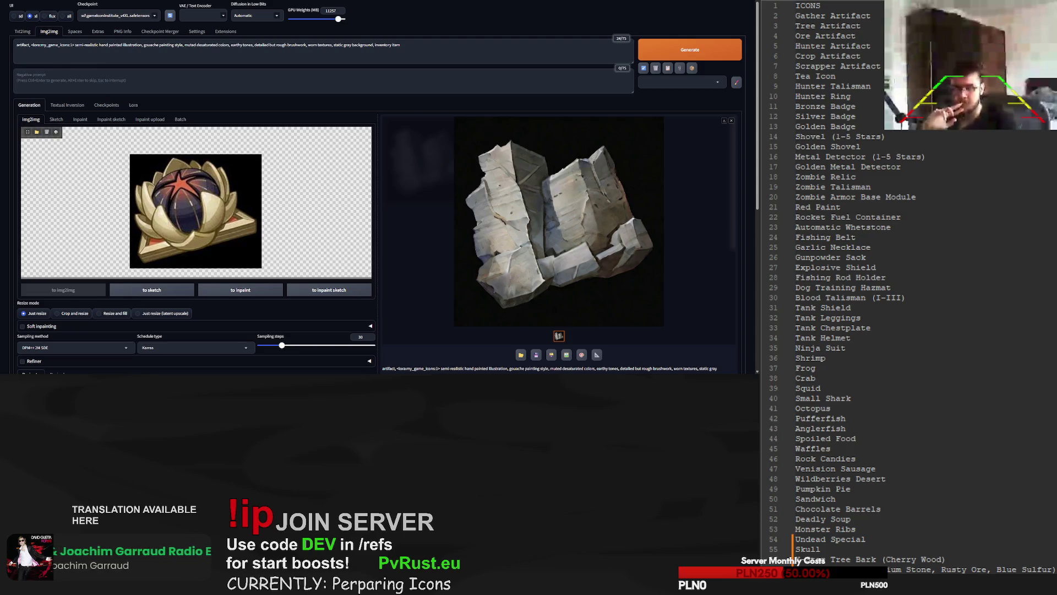
Generate two more artifact icon variations from the badge image
{"action": "left_click", "coordinate": [676, 52]}
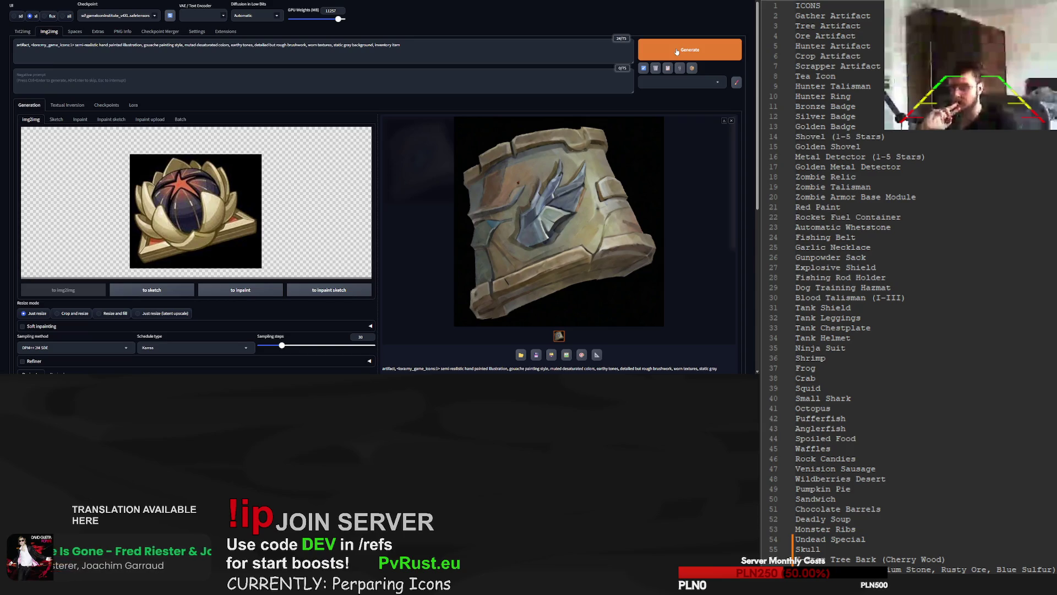
{"action": "left_click", "coordinate": [677, 51]}
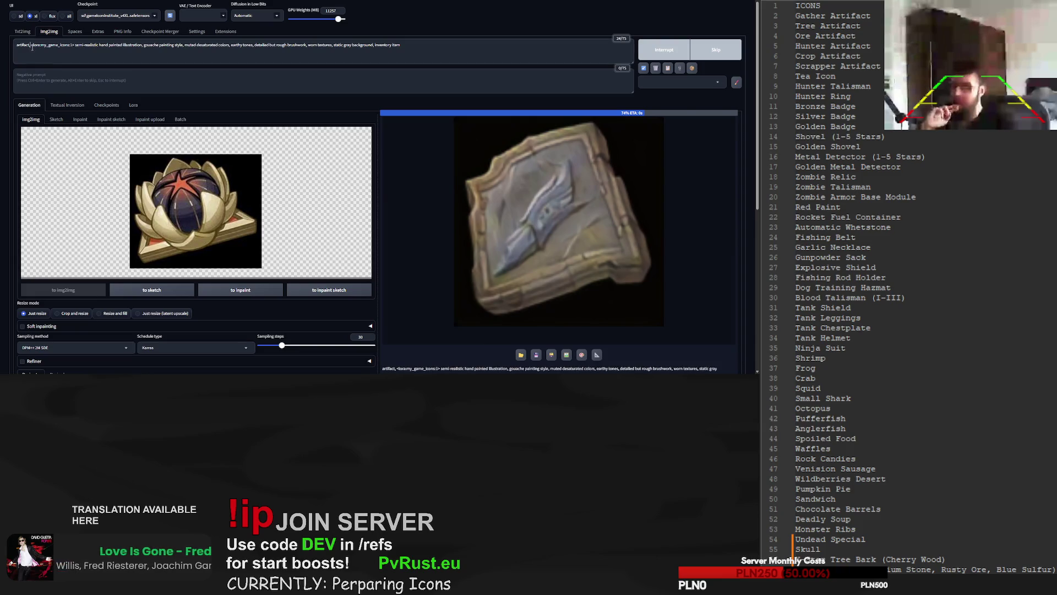
Add 'pickaxe and axe,' to the prompt, generate, then paste the purple goblet as source
{"action": "type", "text": "pickaxe and axe"}
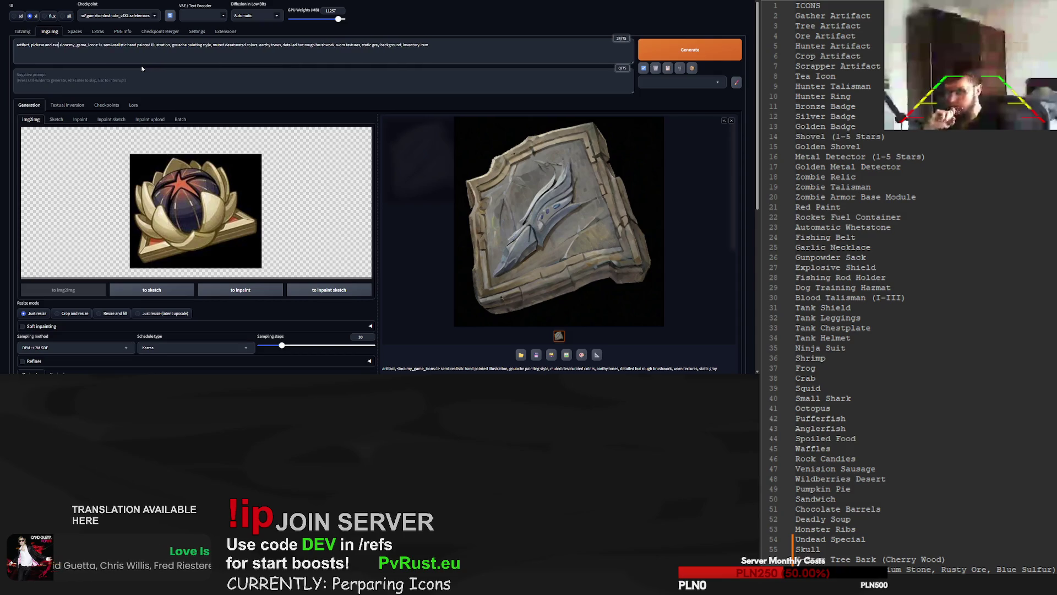
{"action": "type", "text": ","}
{"action": "left_click", "coordinate": [655, 55]}
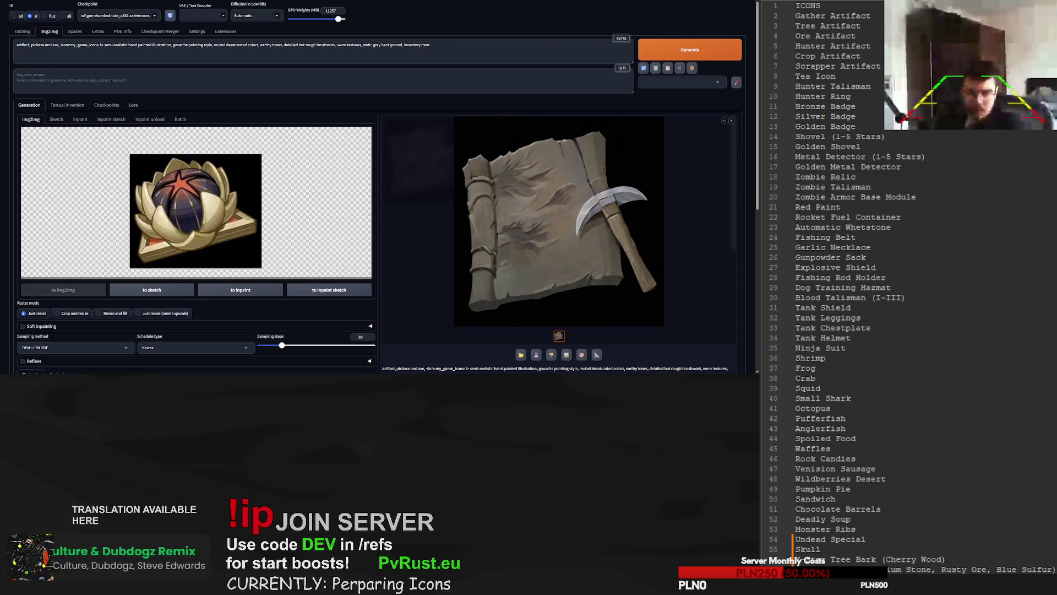
{"action": "key", "text": "ctrl+v"}
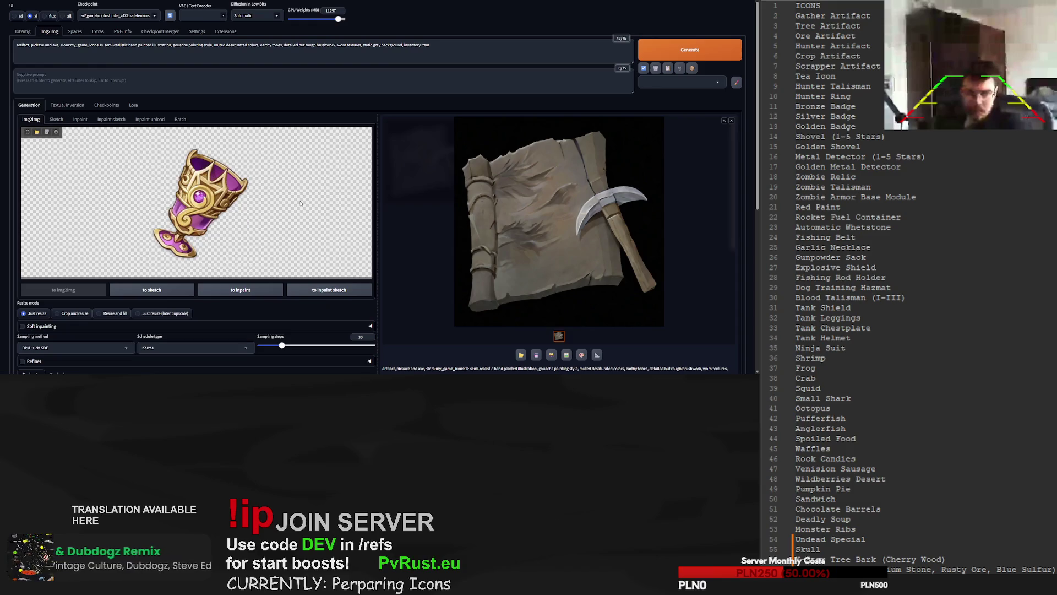
Run three more generations from the goblet image, then paste the winged helmet as source
{"action": "left_click", "coordinate": [688, 48]}
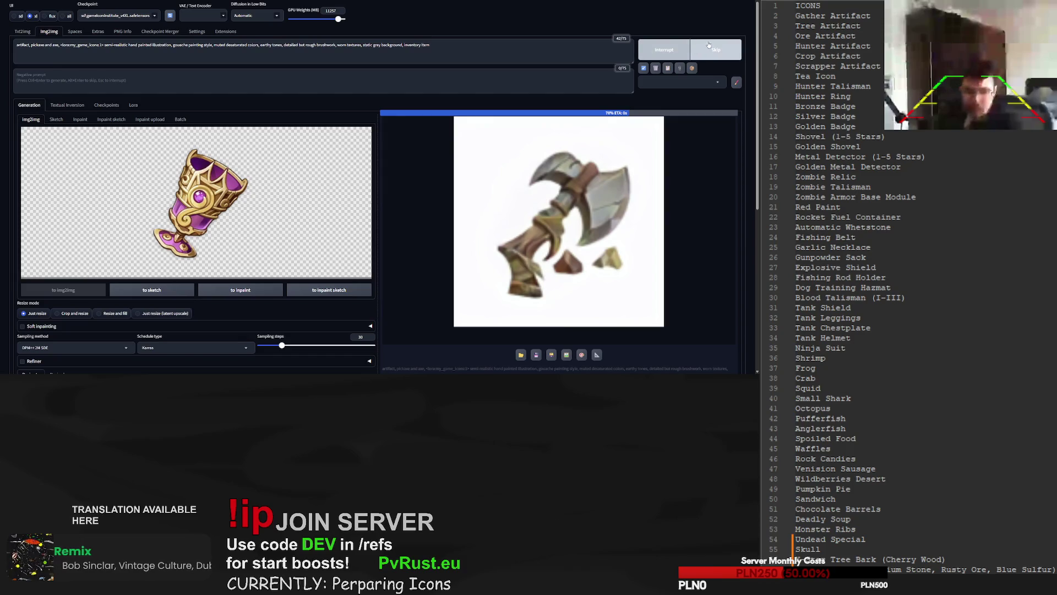
{"action": "left_click", "coordinate": [687, 49]}
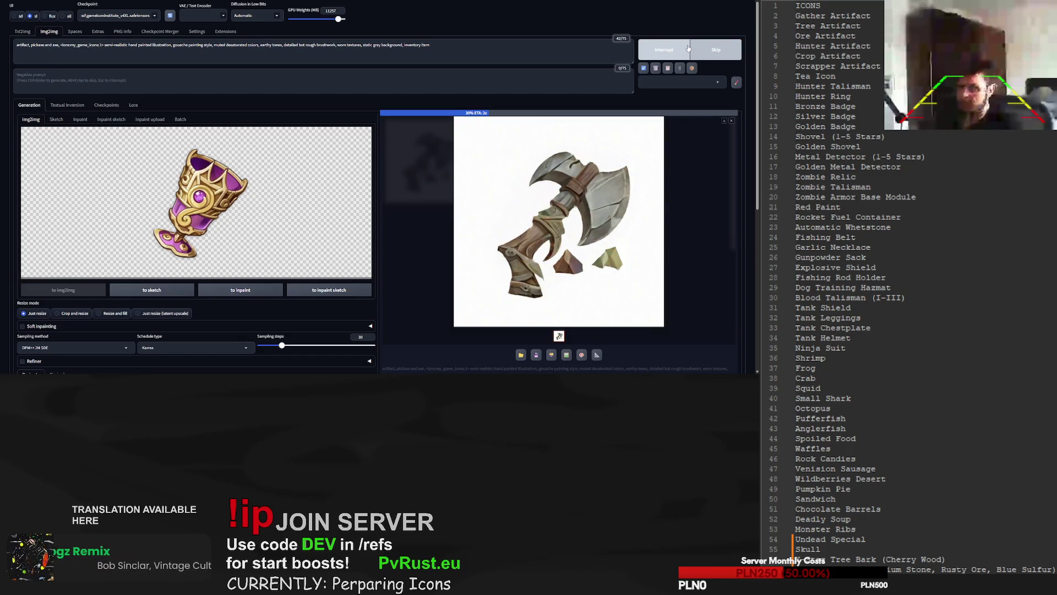
{"action": "left_click", "coordinate": [687, 44]}
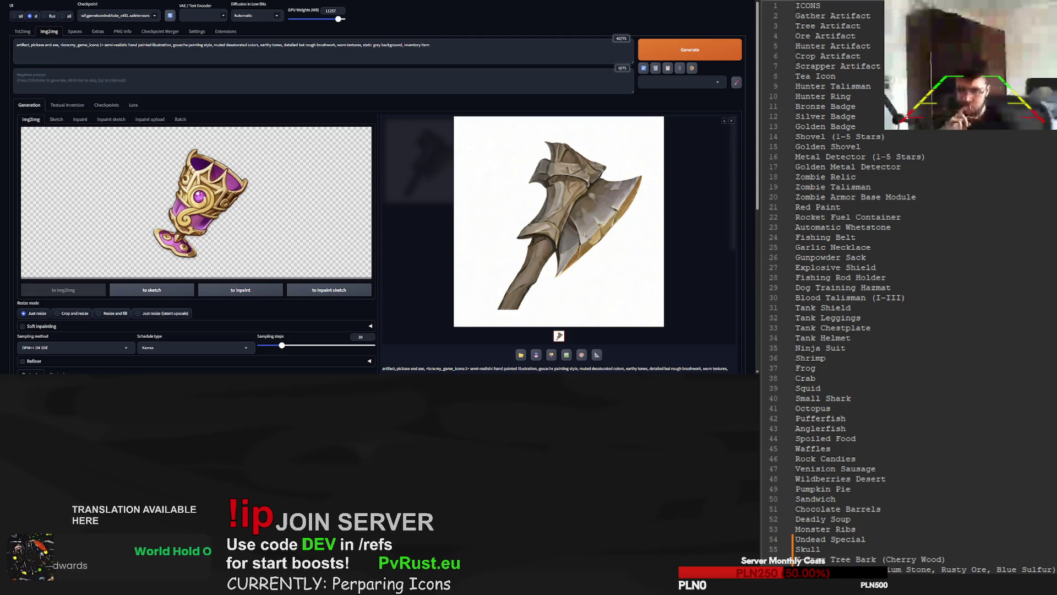
{"action": "key", "text": "ctrl+v"}
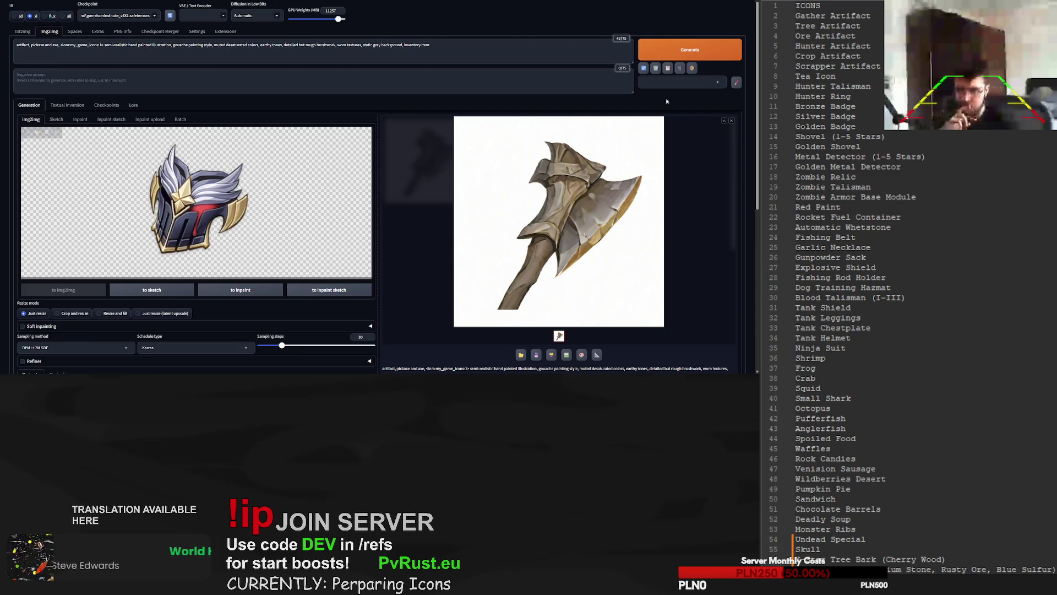
Generate a new axe from the helmet image, then paste the green pod image as source
{"action": "left_click", "coordinate": [703, 57]}
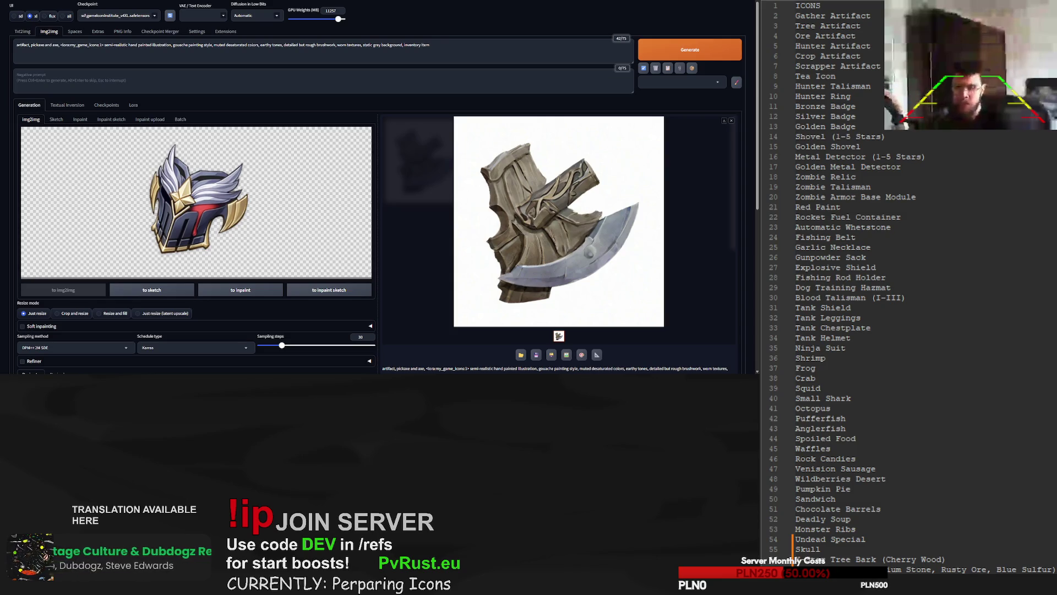
{"action": "key", "text": "ctrl+v"}
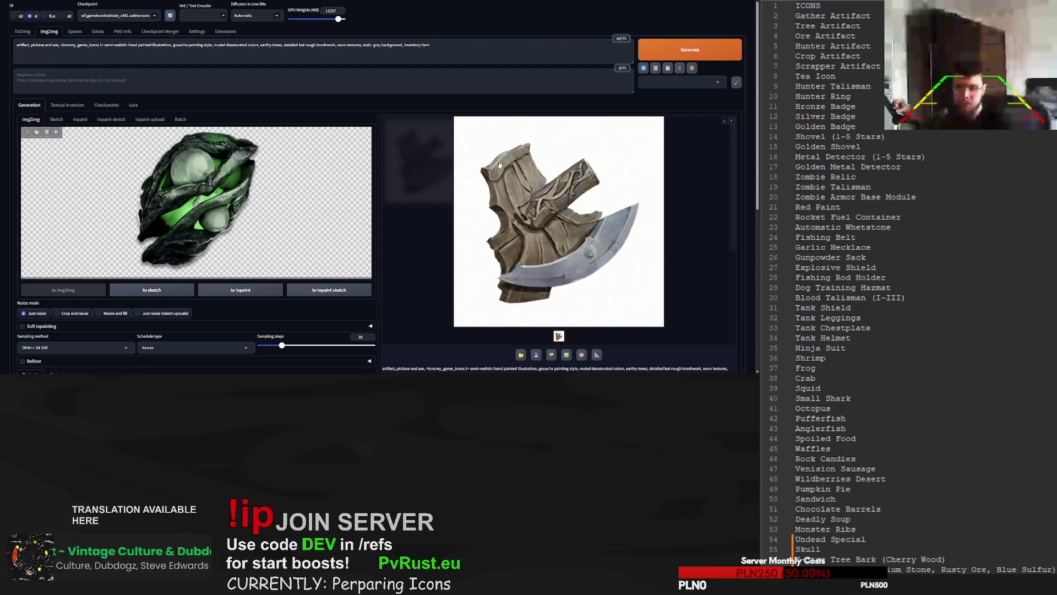
Generate from the green pod image, then replace the txt2img prompt with the pickaxe-and-axe prompt
{"action": "left_click", "coordinate": [668, 51]}
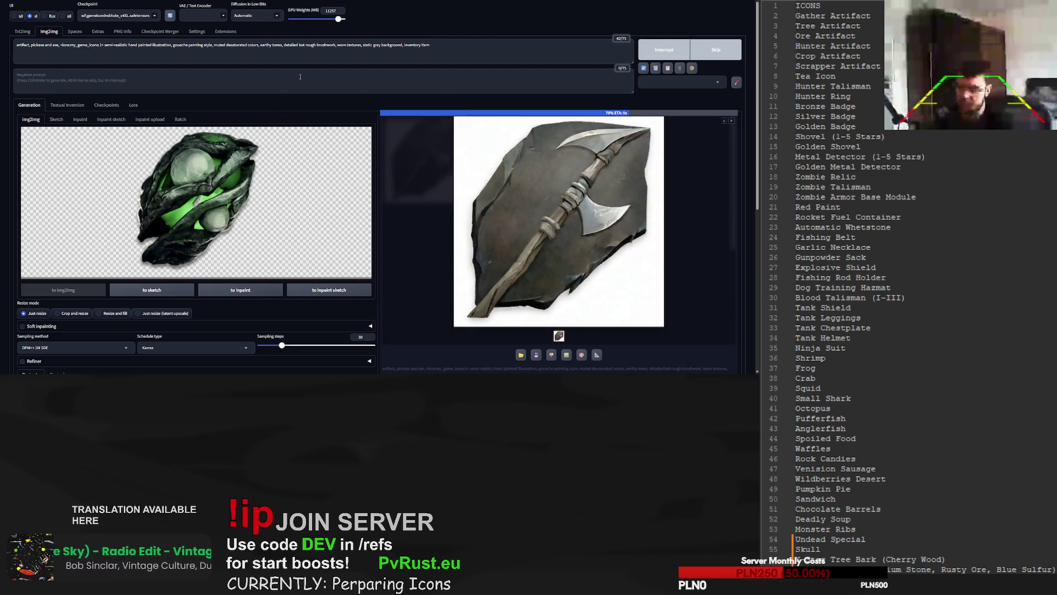
{"action": "triple_click", "coordinate": [22, 49]}
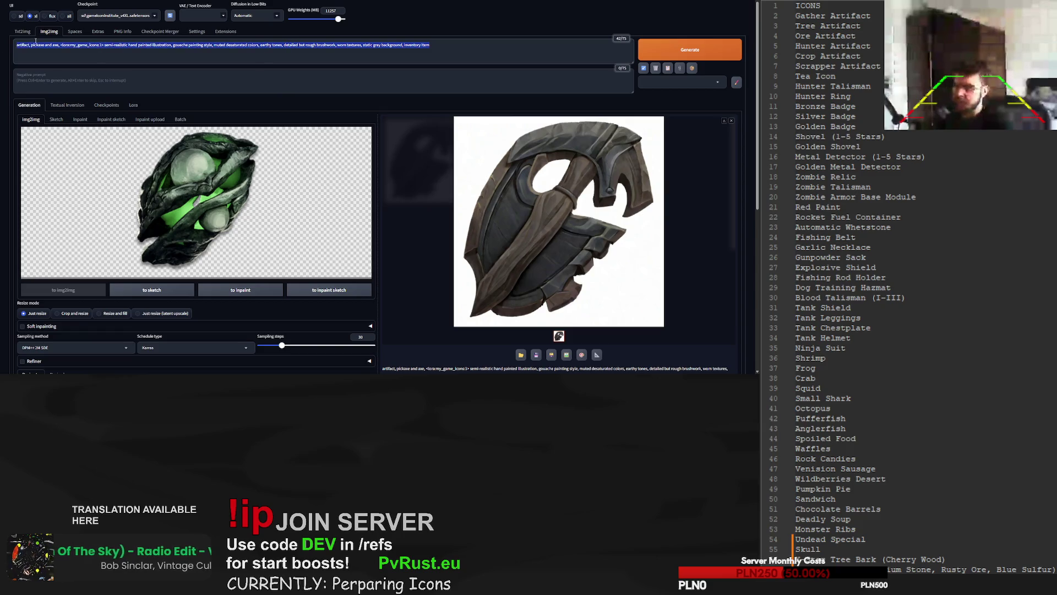
{"action": "left_click", "coordinate": [22, 31]}
{"action": "key", "text": "ctrl+a"}
{"action": "key", "text": "ctrl+v"}
Generate two rounds of pickaxe-and-axe icons from the pasted prompt
{"action": "left_click", "coordinate": [667, 51]}
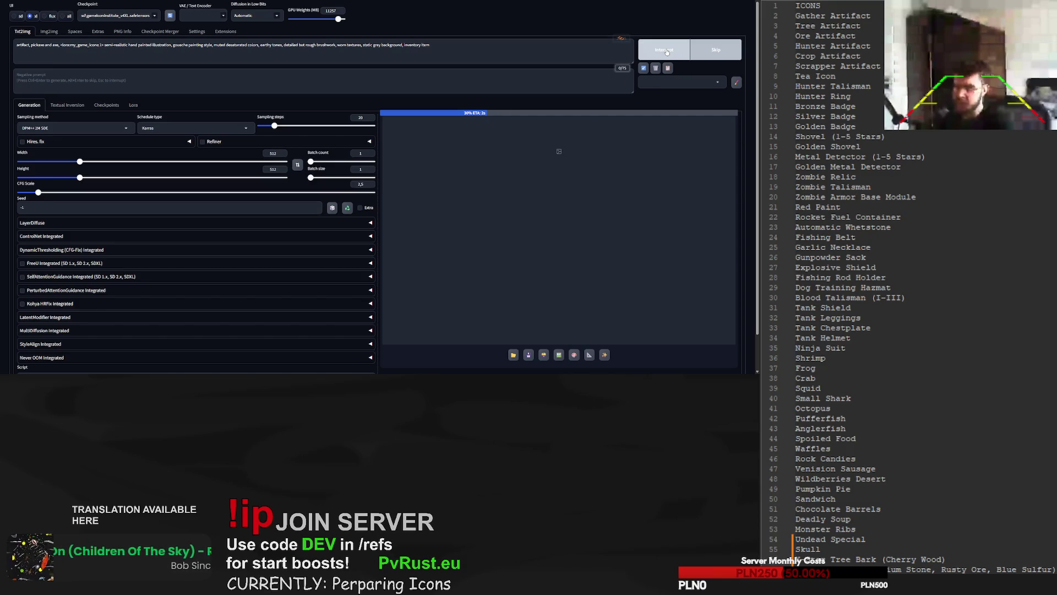
{"action": "left_click", "coordinate": [160, 48]}
{"action": "key", "text": "ctrl+Return"}
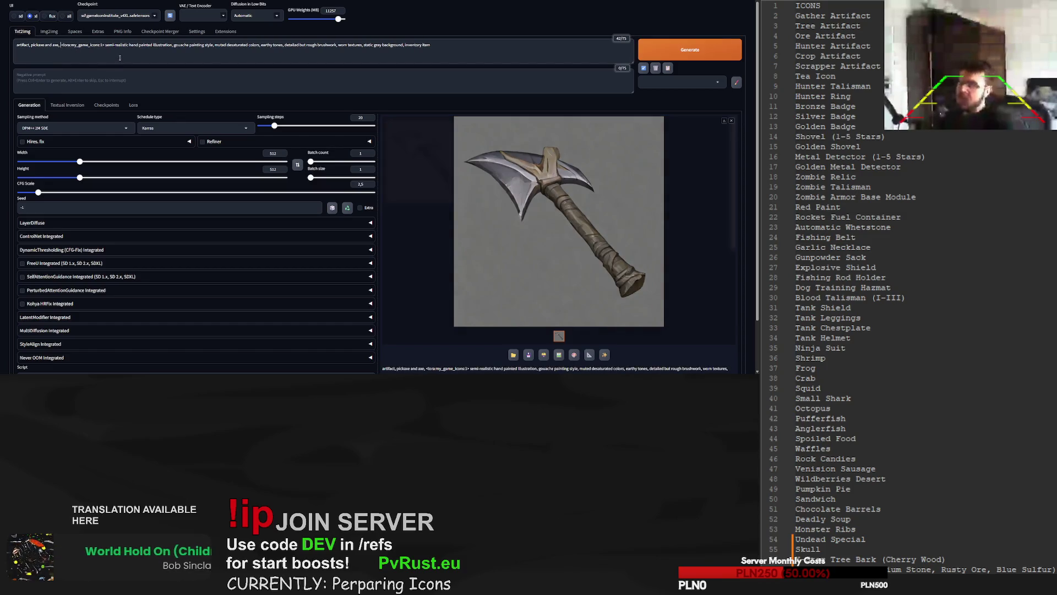
Add 'background gold plate' to the prompt and generate several more pickaxe icon variations
{"action": "type", "text": "background p"}
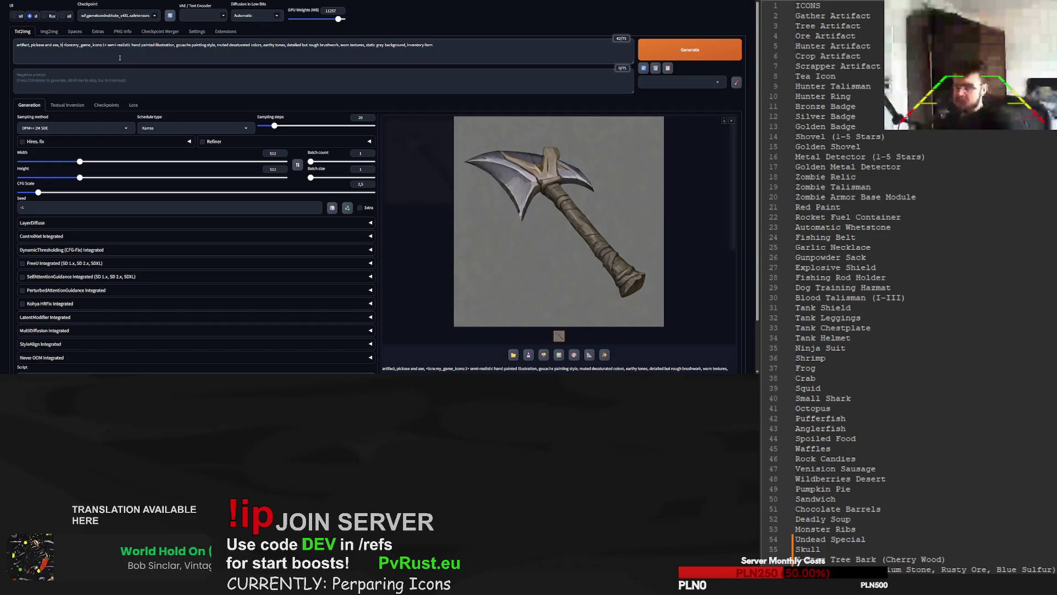
{"action": "type", "text": "late"}
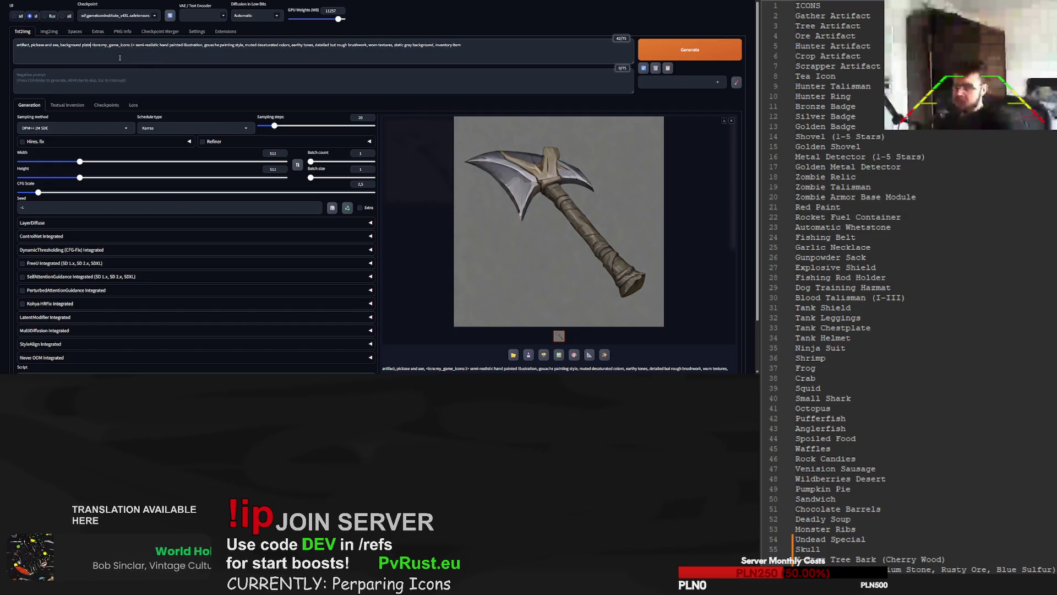
{"action": "left_click", "coordinate": [684, 50]}
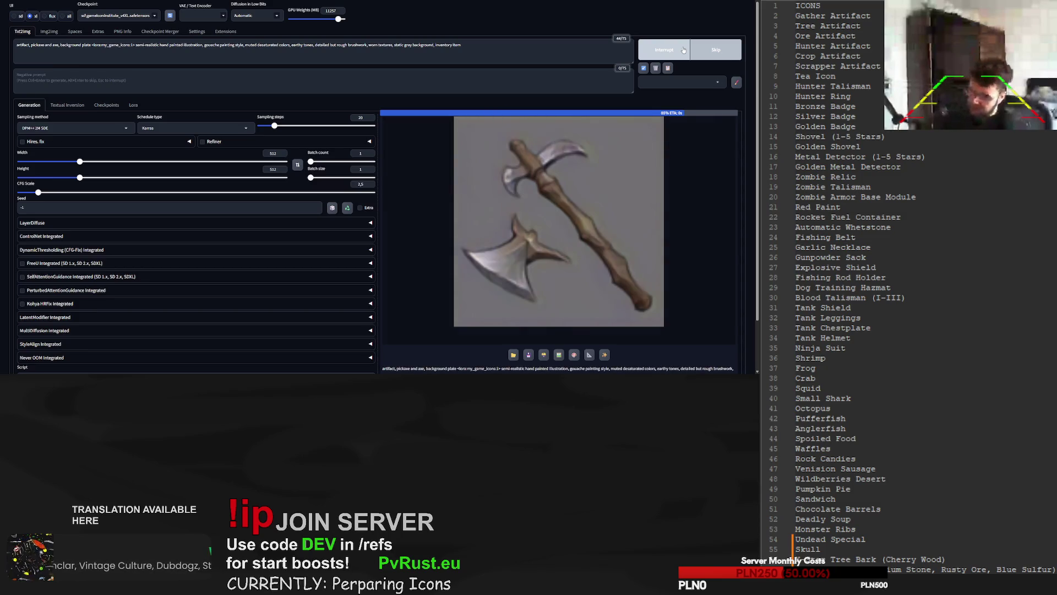
{"action": "left_click", "coordinate": [82, 46]}
{"action": "type", "text": "gold"}
{"action": "left_click", "coordinate": [675, 58]}
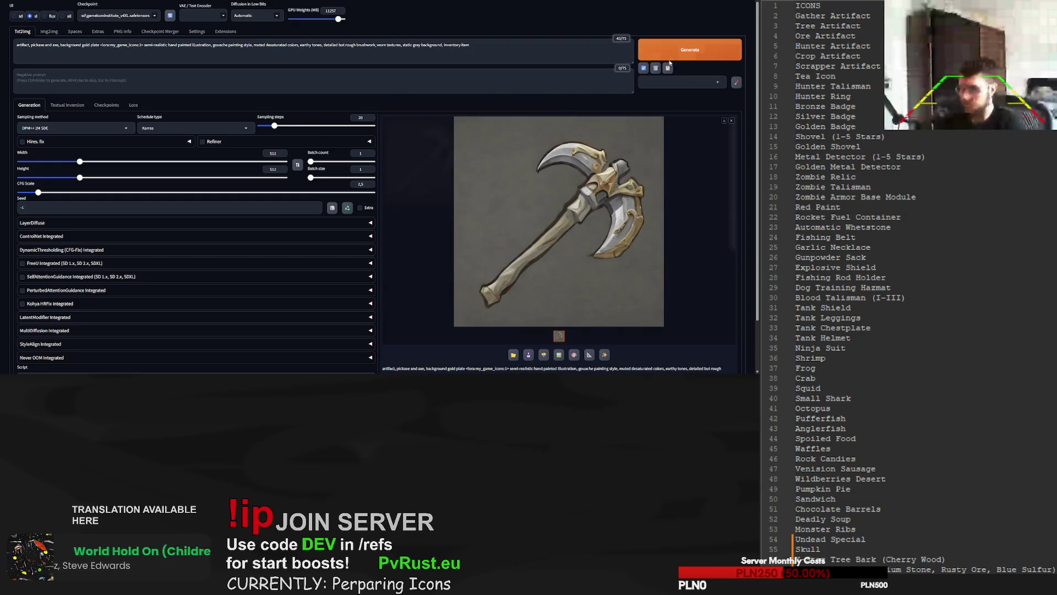
{"action": "left_click", "coordinate": [671, 57]}
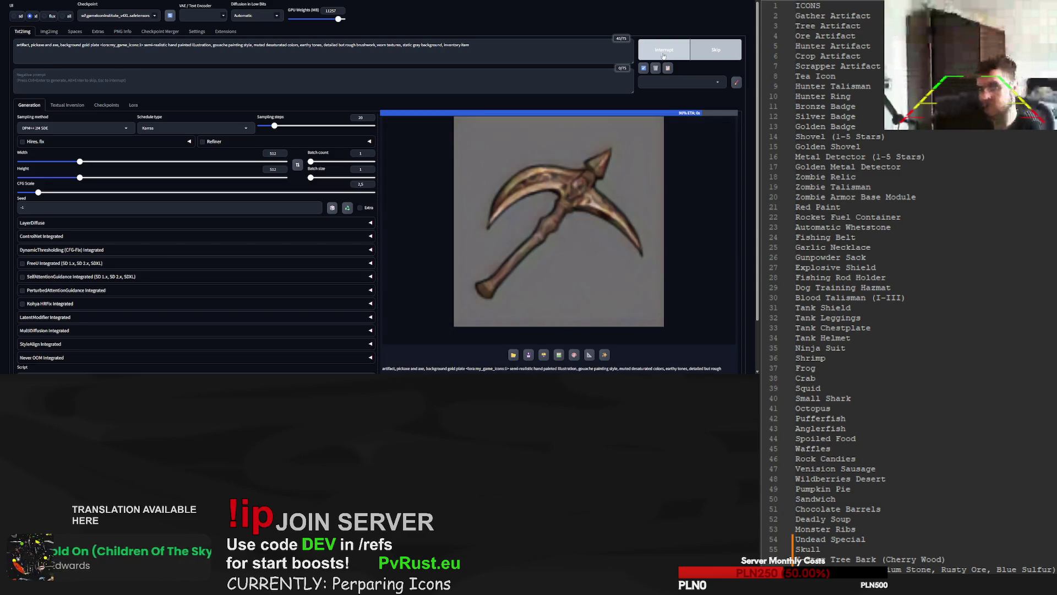
{"action": "key", "text": "ctrl+Return"}
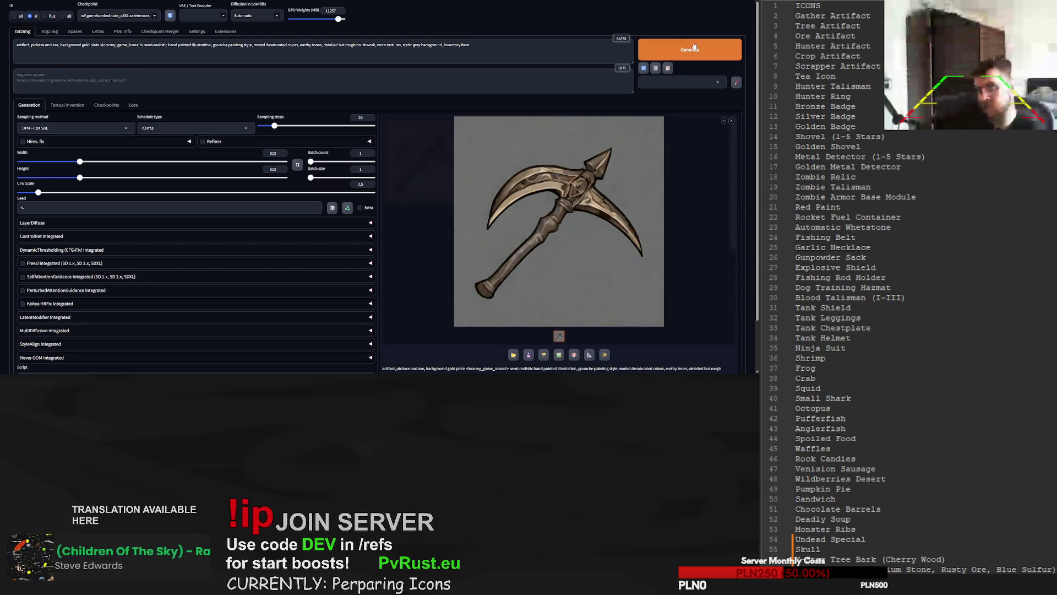
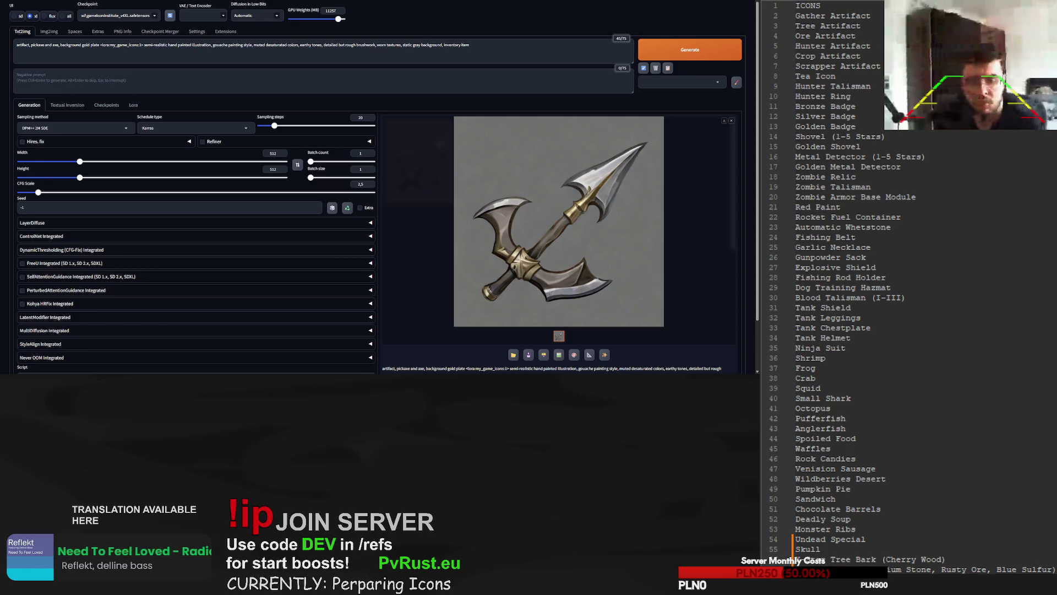
Generate painted pickaxe icons in img2img from the blue pixel-art pickaxe, twice over
{"action": "left_click", "coordinate": [47, 30]}
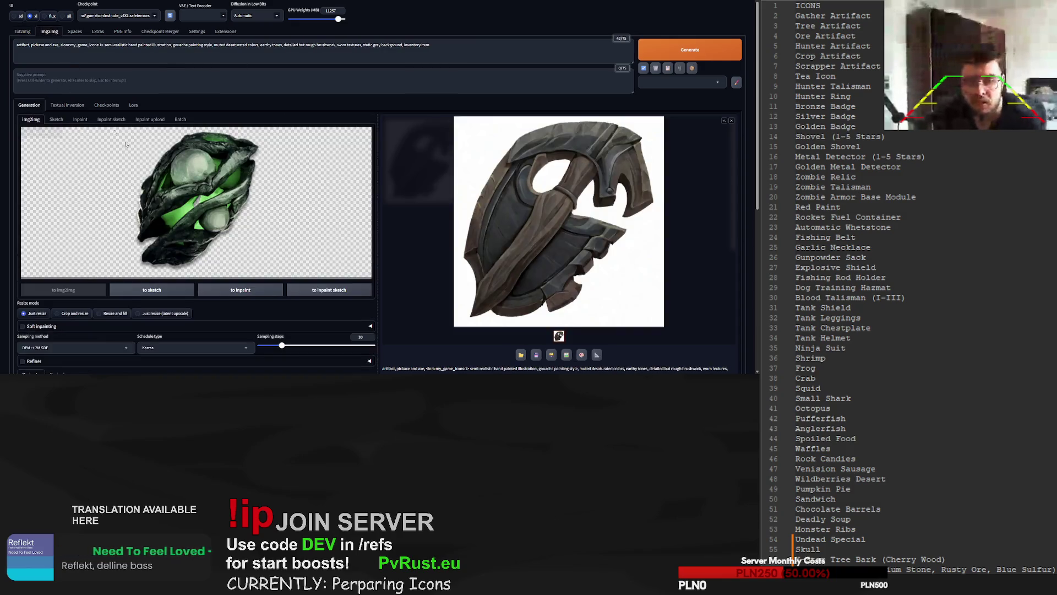
{"action": "left_click", "coordinate": [679, 55]}
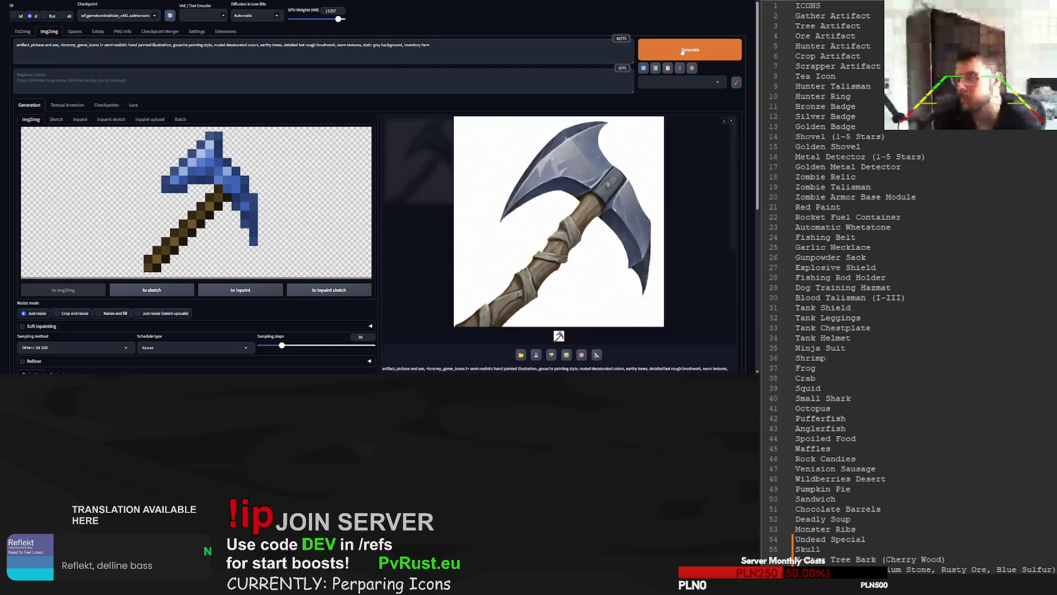
{"action": "left_click", "coordinate": [682, 51]}
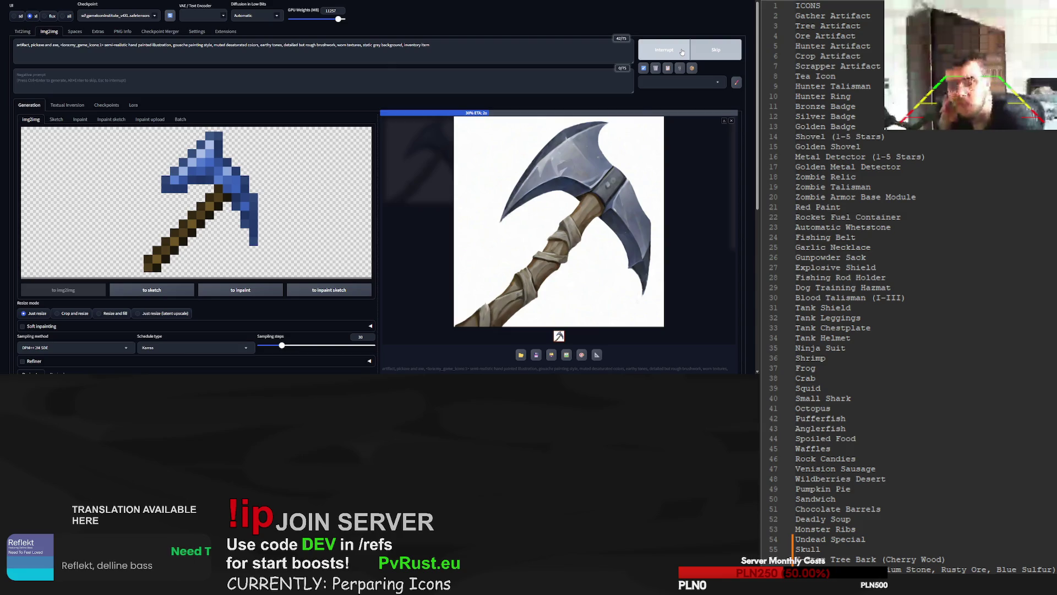
{"action": "left_click", "coordinate": [682, 51]}
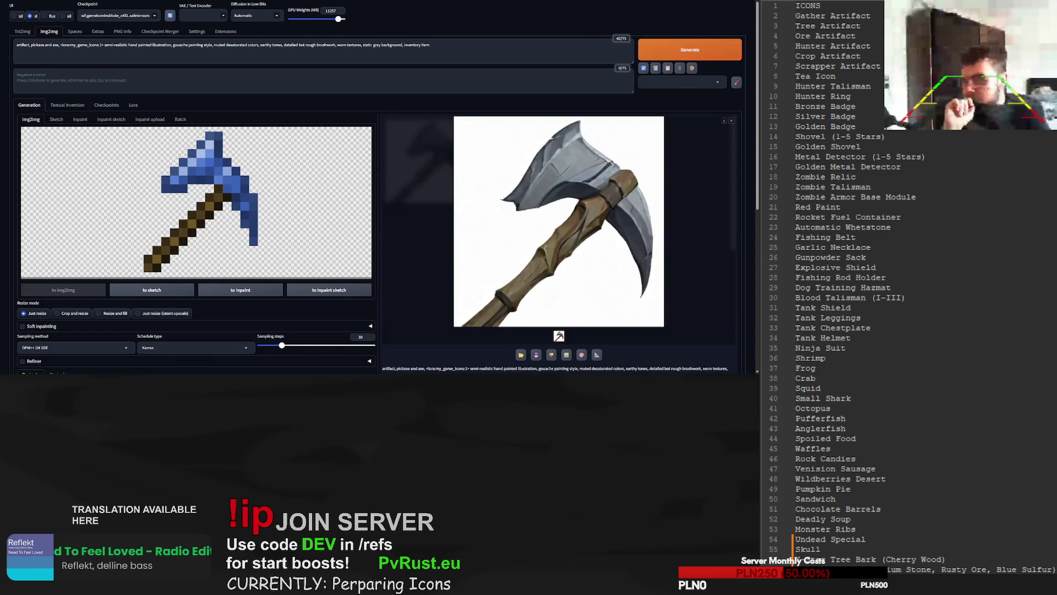
Try a wider output width, then set it back to 512
{"action": "scroll", "coordinate": [176, 300], "scroll_direction": "down", "scroll_amount": 2}
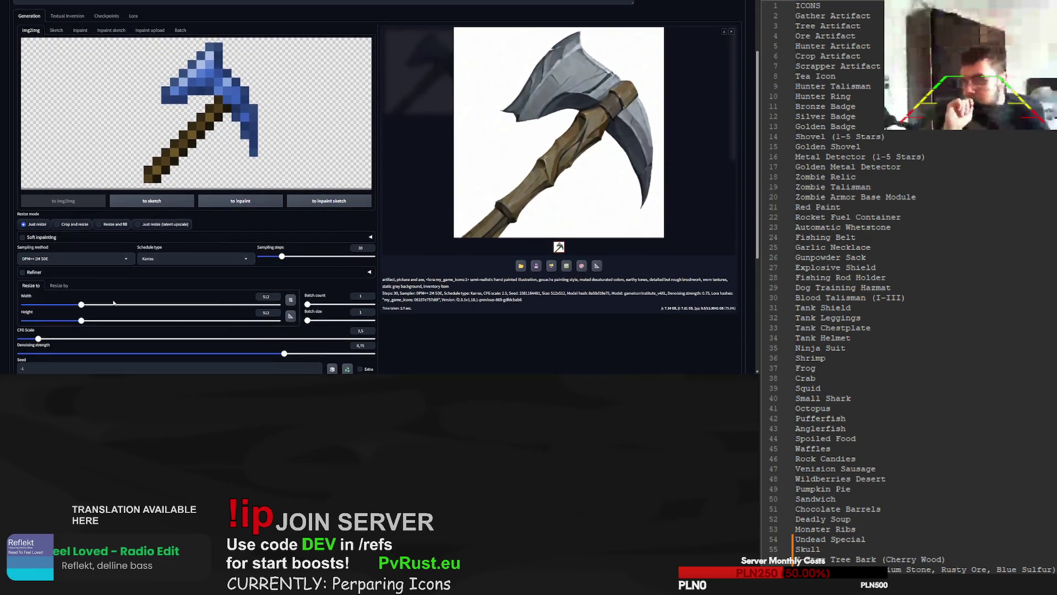
{"action": "left_click_drag", "start_coordinate": [81, 304], "coordinate": [95, 304]}
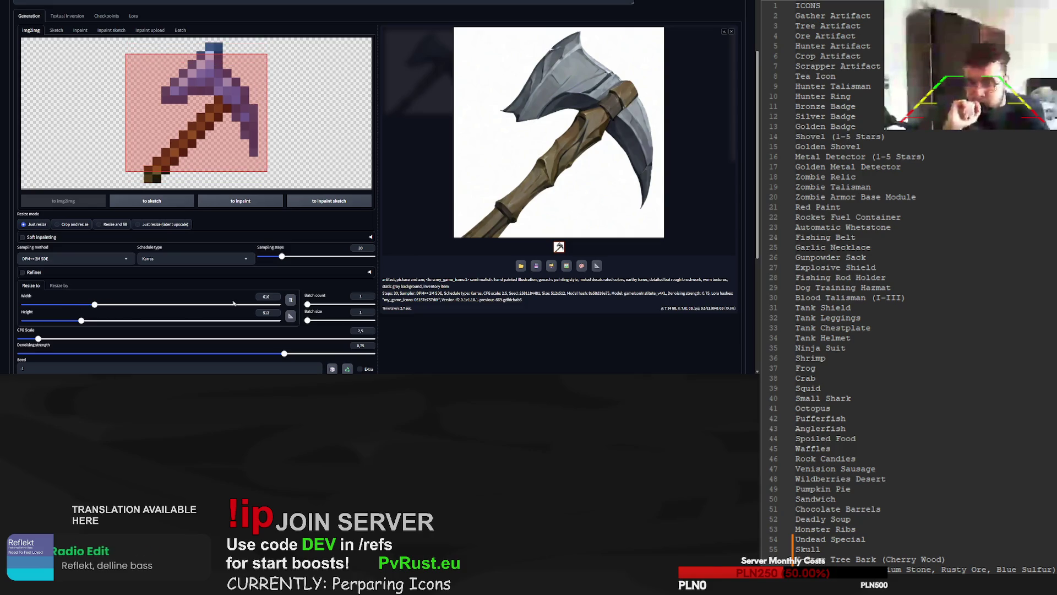
{"action": "left_click", "coordinate": [275, 297]}
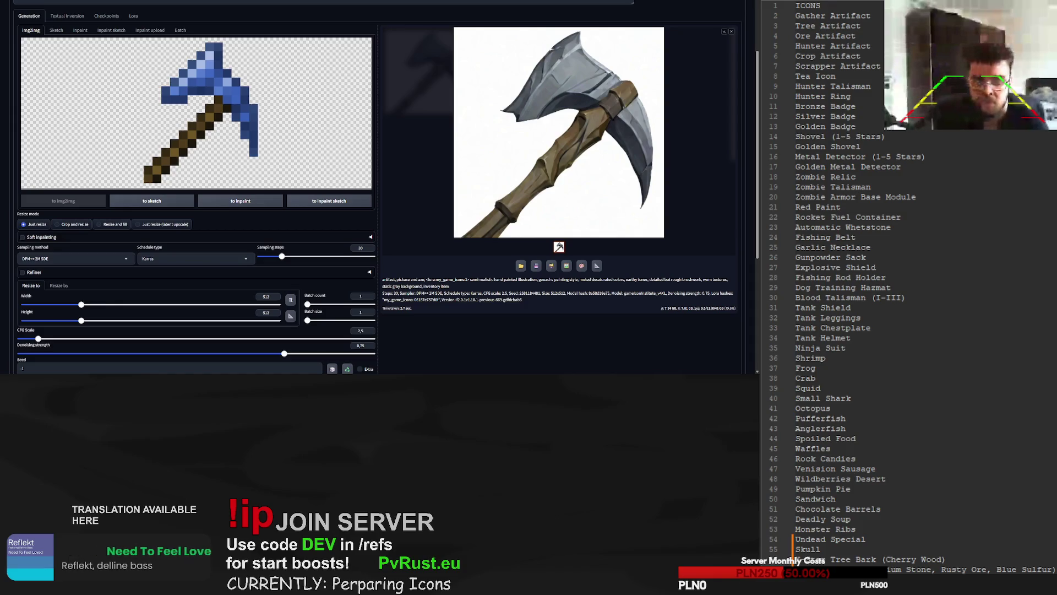
Paste the pixel pickaxe on black as input and generate a new painted pickaxe
{"action": "key", "text": "ctrl+v"}
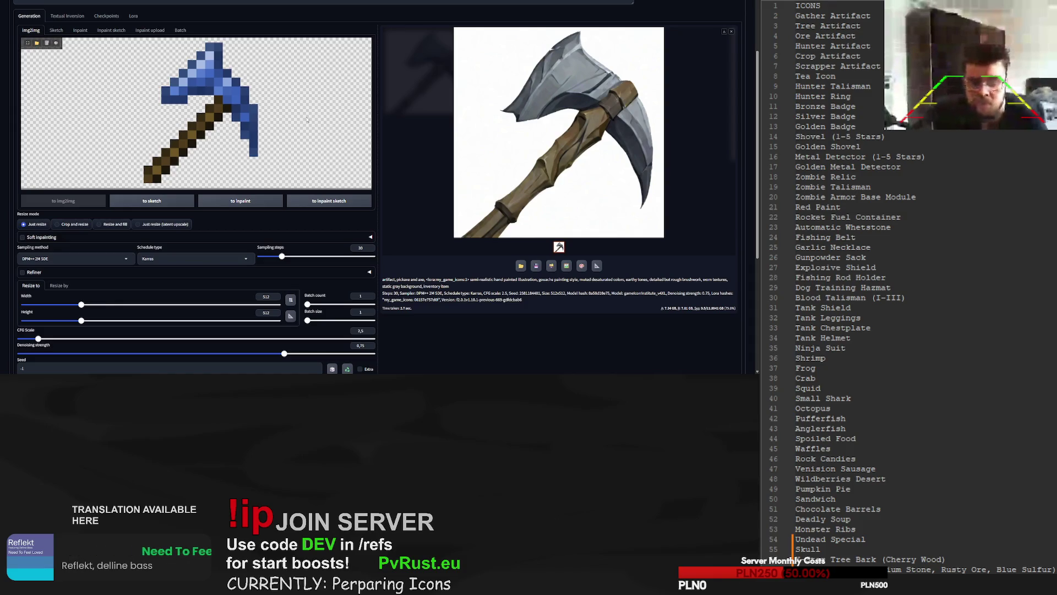
{"action": "scroll", "coordinate": [709, 79], "scroll_direction": "up", "scroll_amount": 3}
{"action": "left_click", "coordinate": [683, 57]}
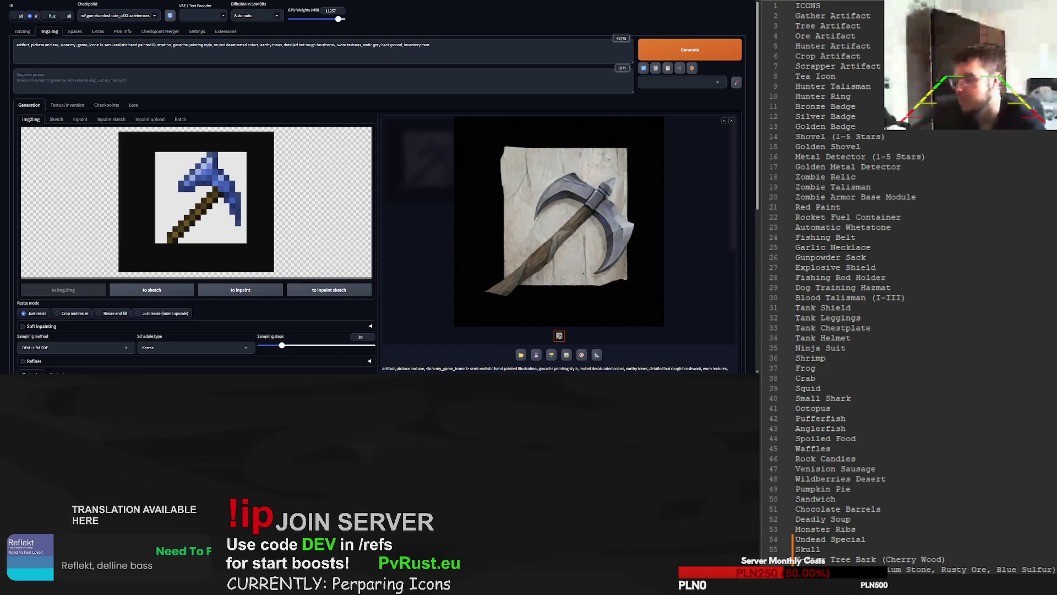
Use the pixel pickaxe on white as input and generate three times; begin adding 'golden engravings,' to the prompt
{"action": "key", "text": "ctrl+v"}
{"action": "left_click", "coordinate": [704, 50]}
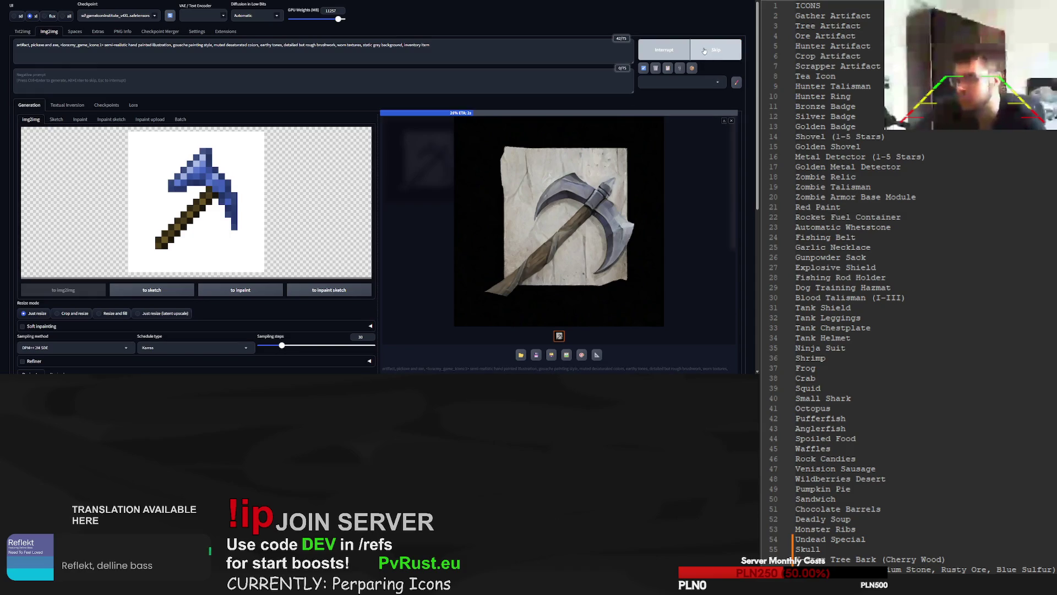
{"action": "left_click", "coordinate": [704, 50]}
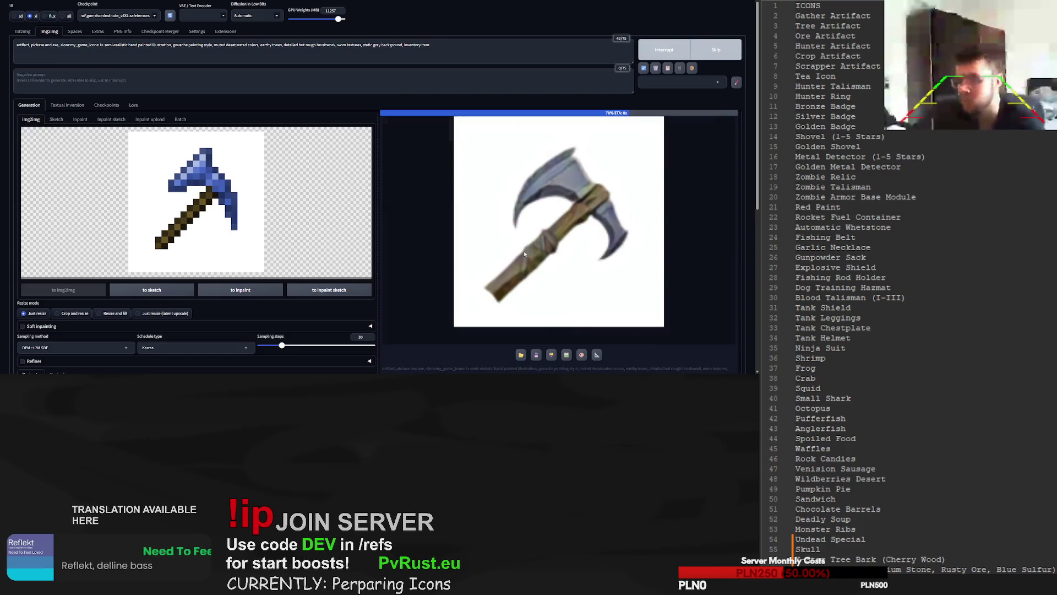
{"action": "left_click", "coordinate": [666, 51]}
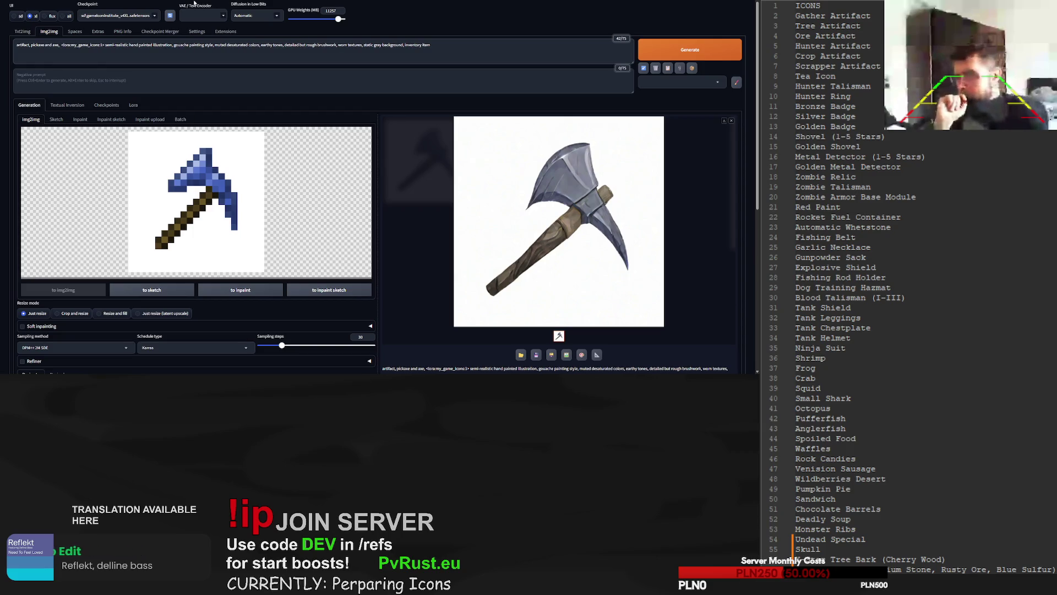
{"action": "type", "text": "g"}
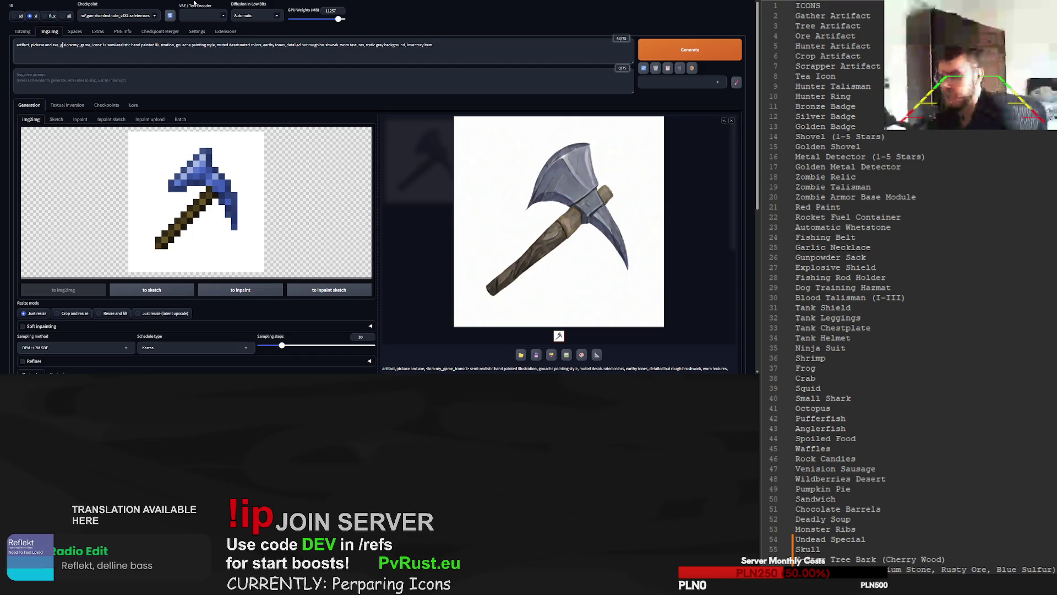
{"action": "type", "text": "olden engravin"}
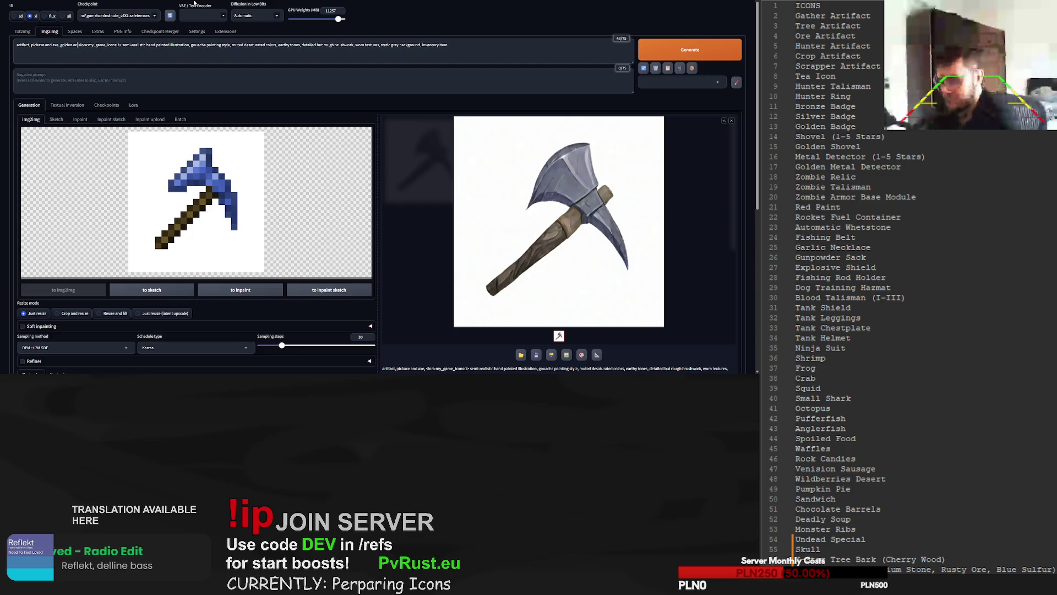
{"action": "type", "text": "gs "}
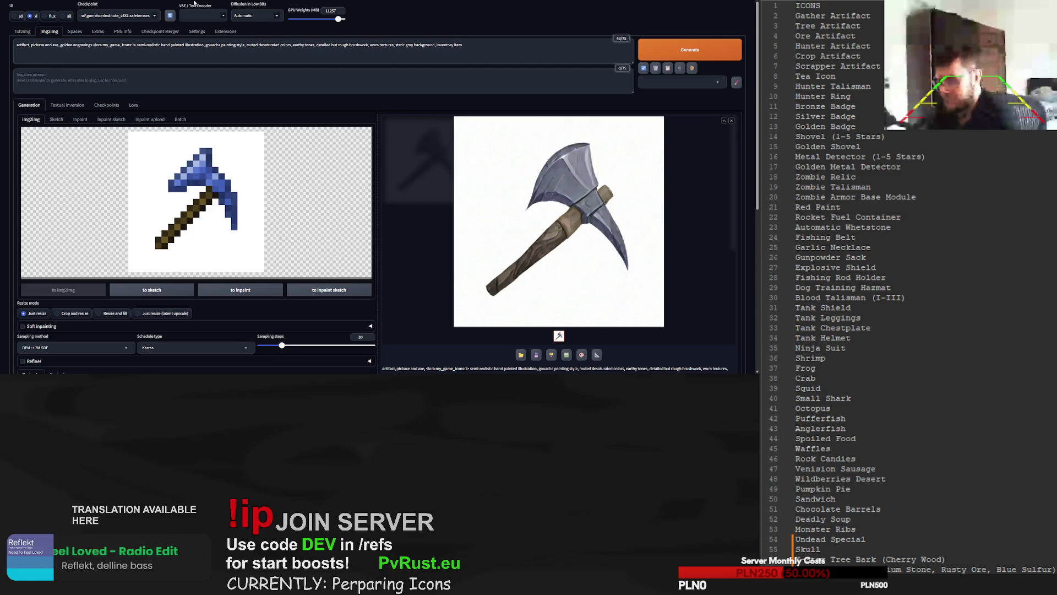
{"action": "type", "text": ","}
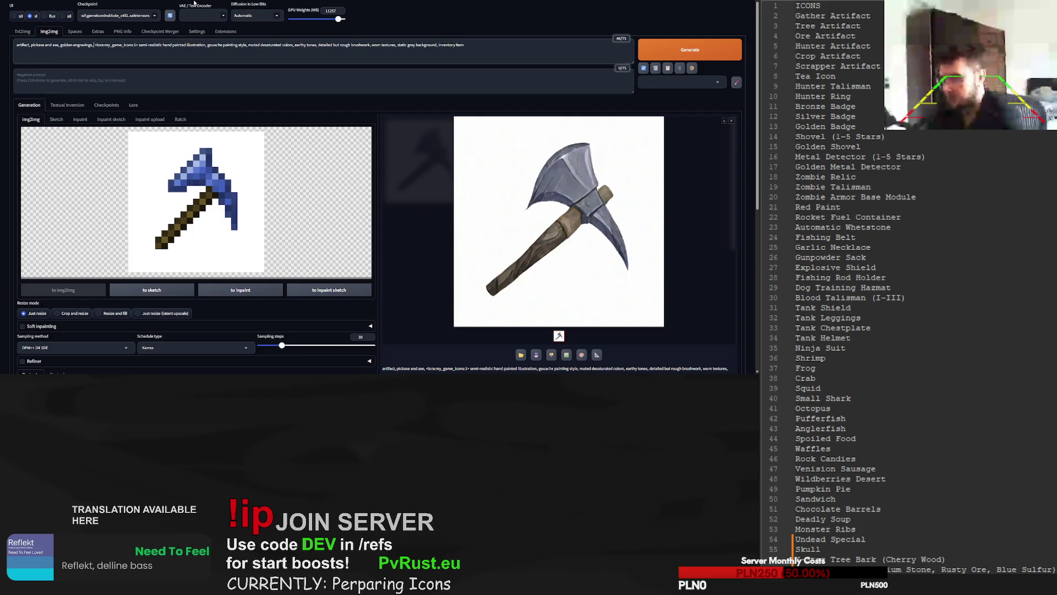
Add 'stylized handle' to the prompt and generate a gold-handled pickaxe
{"action": "type", "text": "stylized hand"}
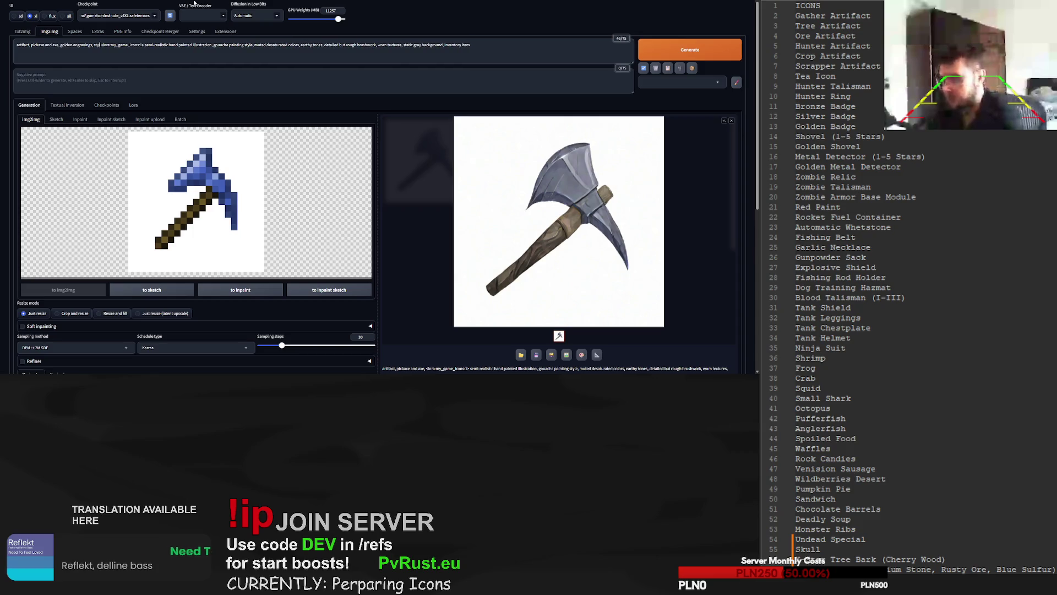
{"action": "type", "text": "le"}
{"action": "left_click", "coordinate": [681, 49]}
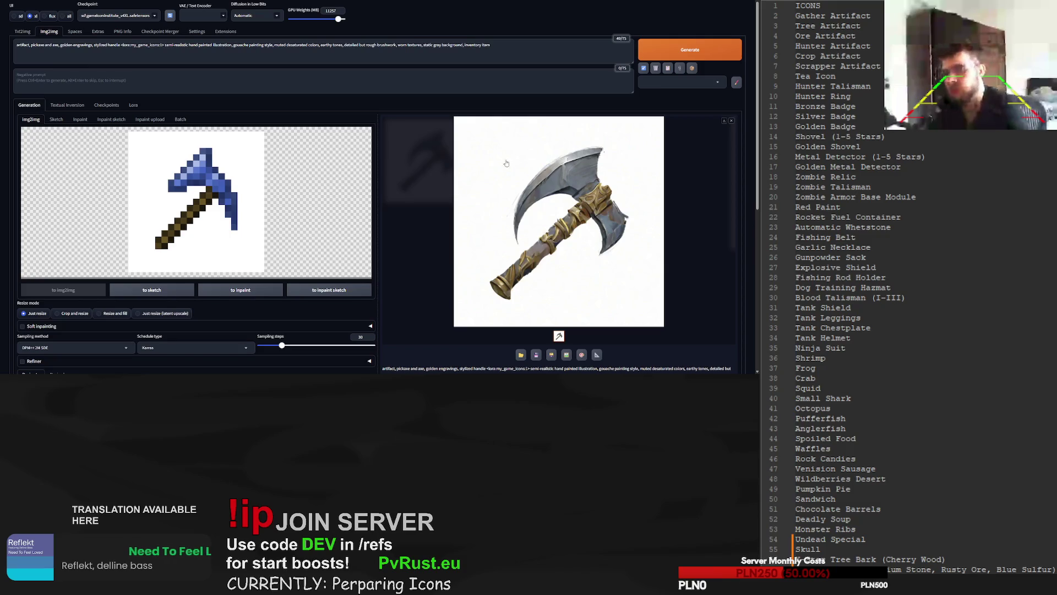
{"action": "scroll", "coordinate": [509, 179], "scroll_direction": "down", "scroll_amount": 1}
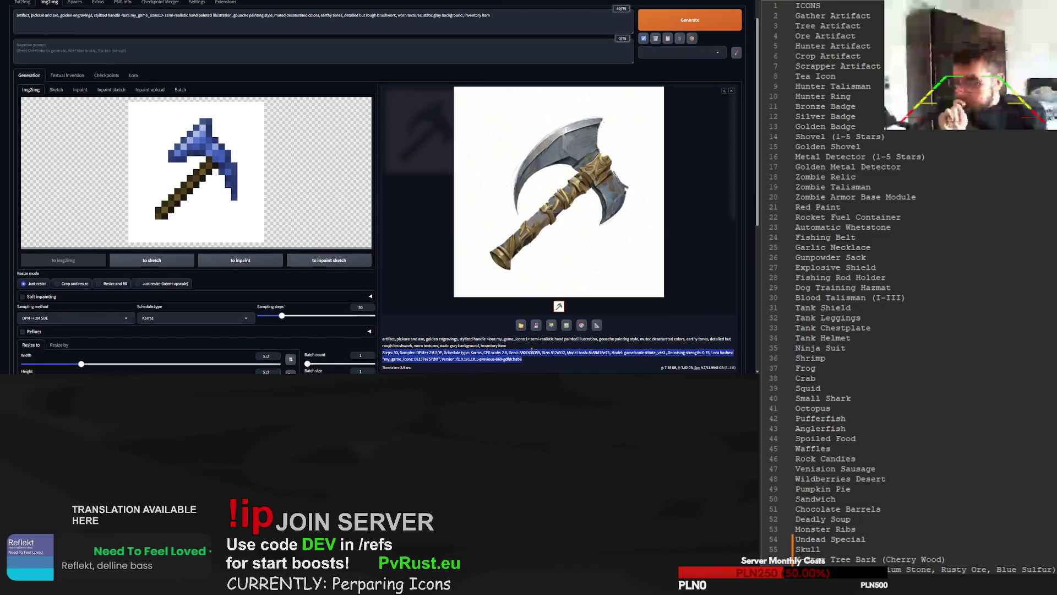
{"action": "double_click", "coordinate": [530, 352]}
{"action": "key", "text": "ctrl+c"}
{"action": "key", "text": "alt+Tab"}
{"action": "key", "text": "ctrl+a"}
{"action": "key", "text": "ctrl+v"}
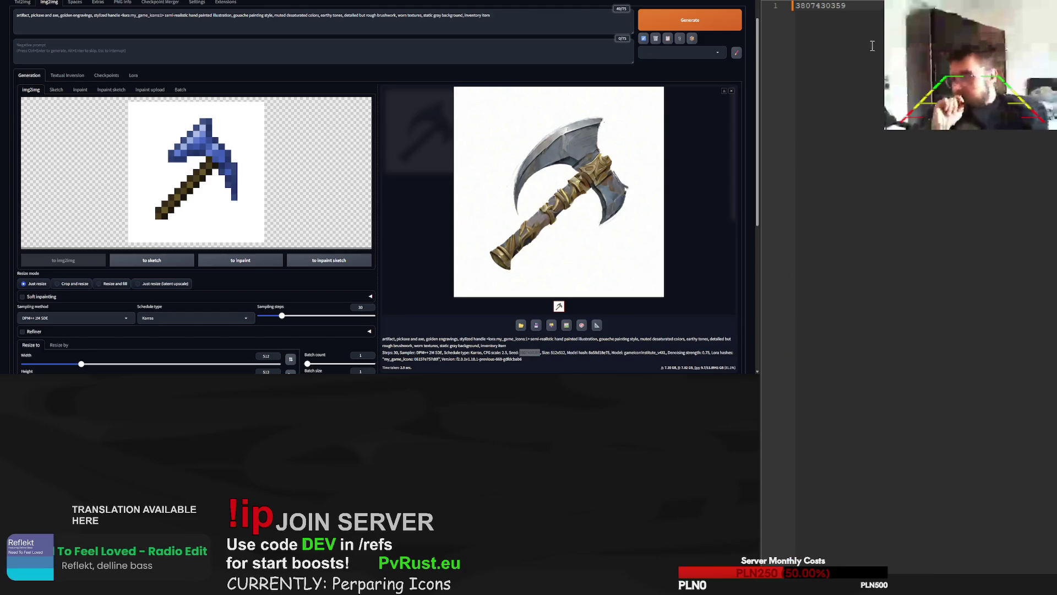
Generate two more variations and save seed 45398375 on the notes' second line
{"action": "left_click", "coordinate": [681, 12]}
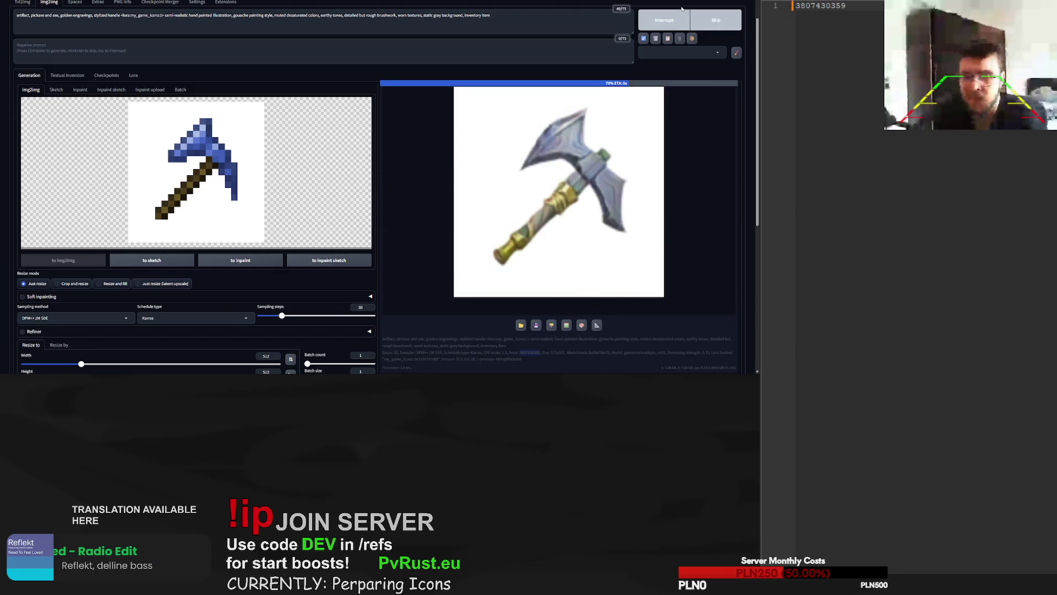
{"action": "left_click", "coordinate": [685, 17]}
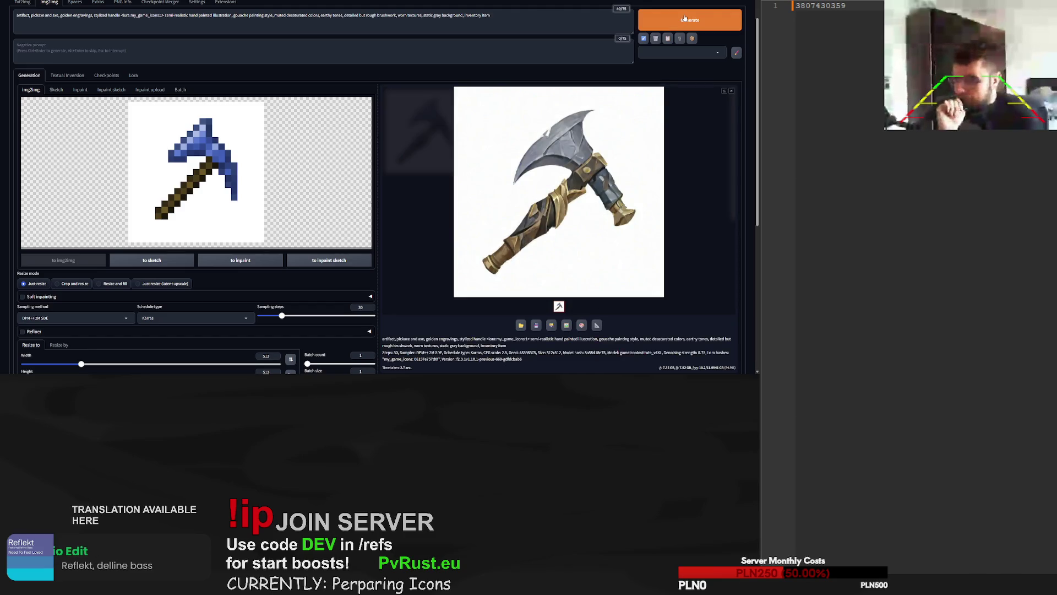
{"action": "double_click", "coordinate": [528, 352]}
{"action": "key", "text": "ctrl+c"}
{"action": "key", "text": "alt+Tab"}
{"action": "key", "text": "Return"}
{"action": "key", "text": "Return"}
{"action": "key", "text": "Return"}
{"action": "key", "text": "Return"}
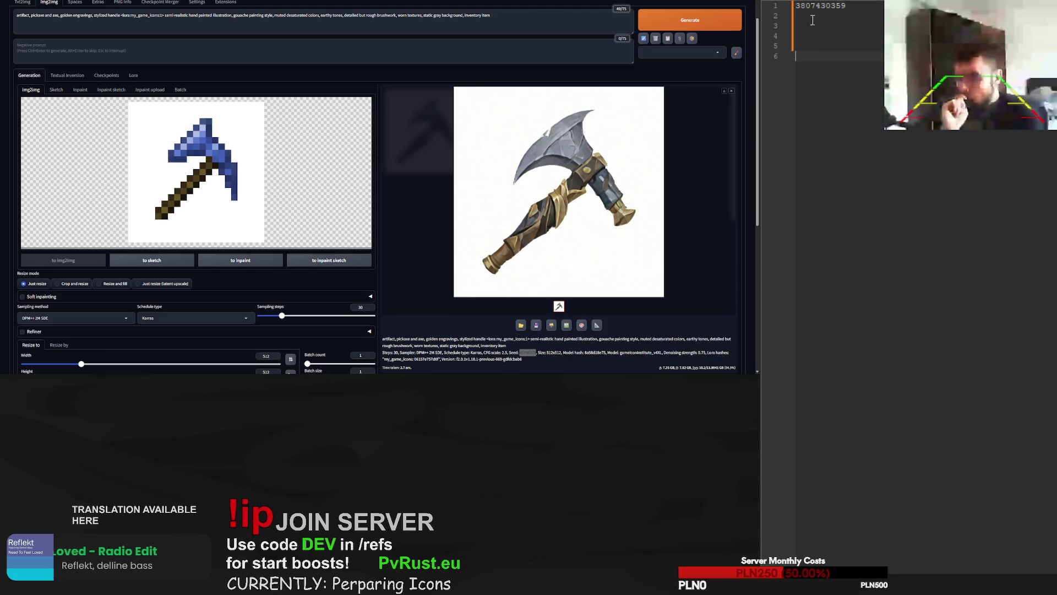
{"action": "key", "text": "ctrl+v"}
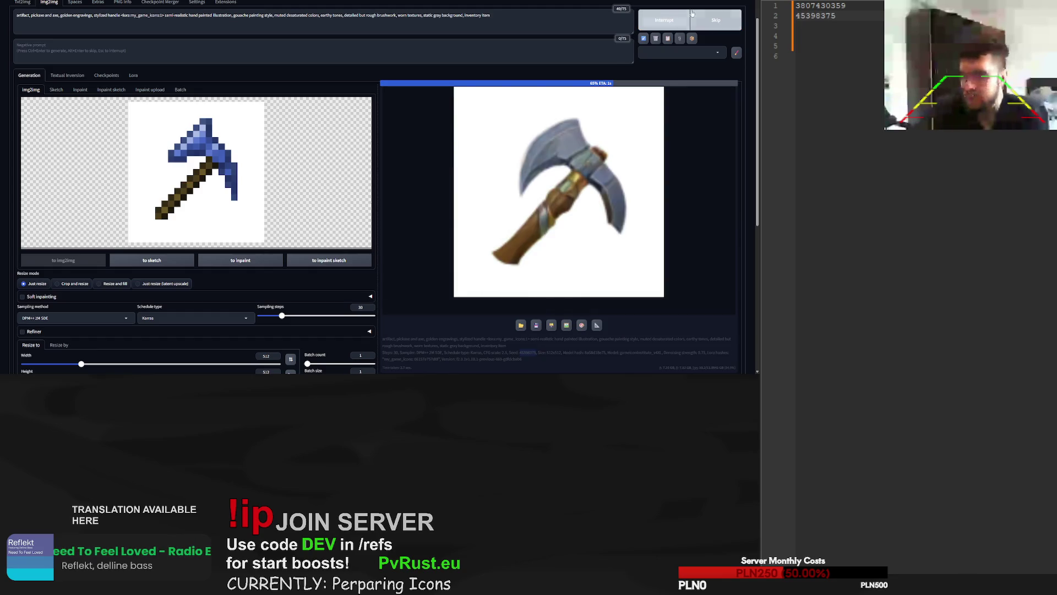
Generate two more variations, save seed 304882136 on line 3, and set it as the Seed
{"action": "left_click", "coordinate": [687, 22]}
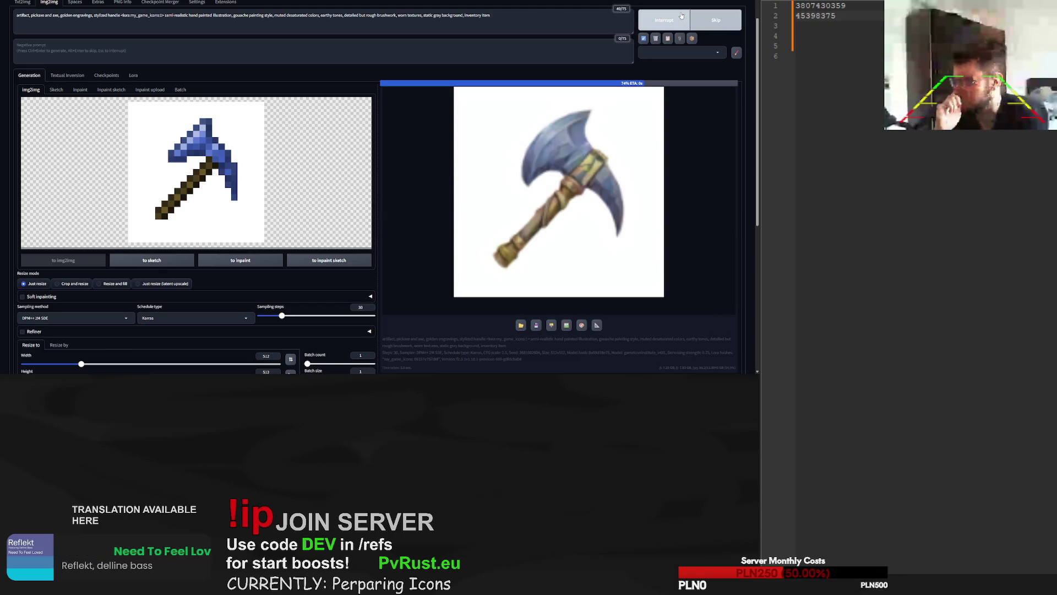
{"action": "left_click", "coordinate": [695, 18]}
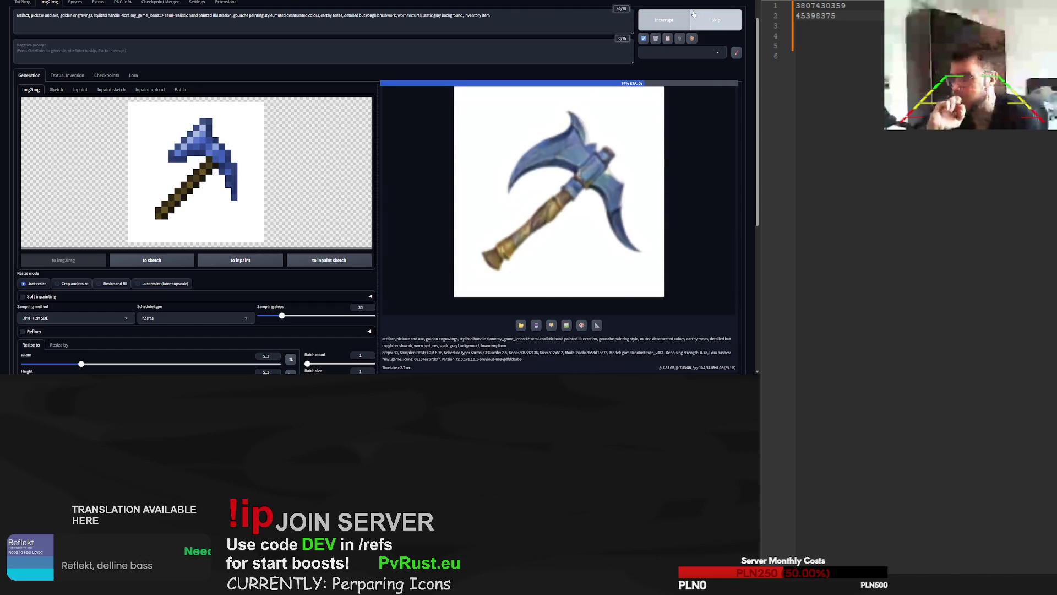
{"action": "double_click", "coordinate": [528, 352]}
{"action": "key", "text": "ctrl+c"}
{"action": "left_click", "coordinate": [818, 26]}
{"action": "key", "text": "ctrl+v"}
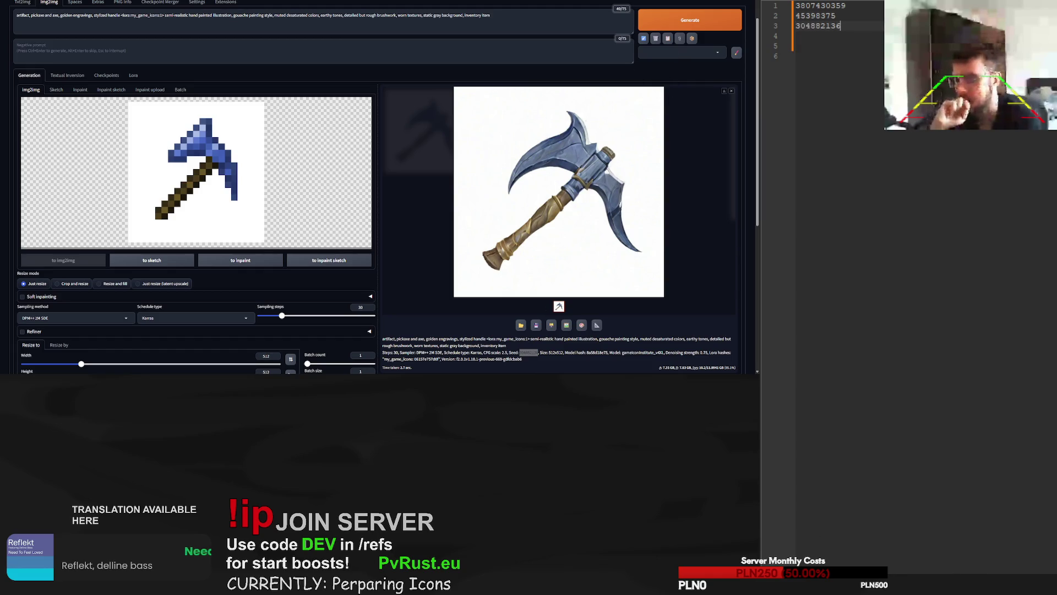
{"action": "scroll", "coordinate": [52, 280], "scroll_direction": "down", "scroll_amount": 3}
{"action": "triple_click", "coordinate": [52, 281]}
{"action": "key", "text": "ctrl+v"}
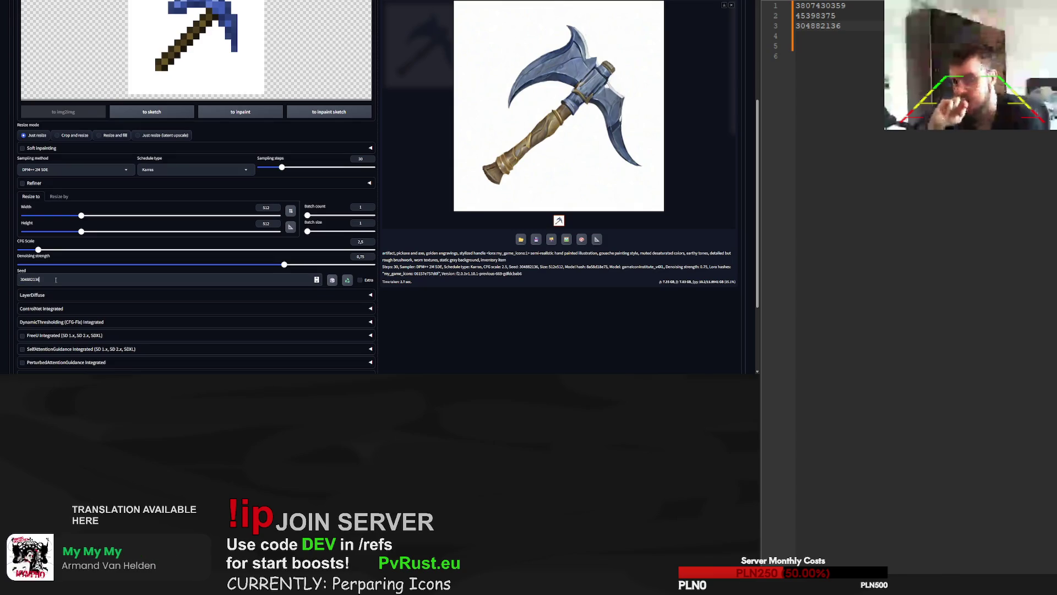
Raise sampling steps from 30 to 105 and generate with seed 304882136
{"action": "left_click_drag", "start_coordinate": [281, 167], "coordinate": [350, 173]}
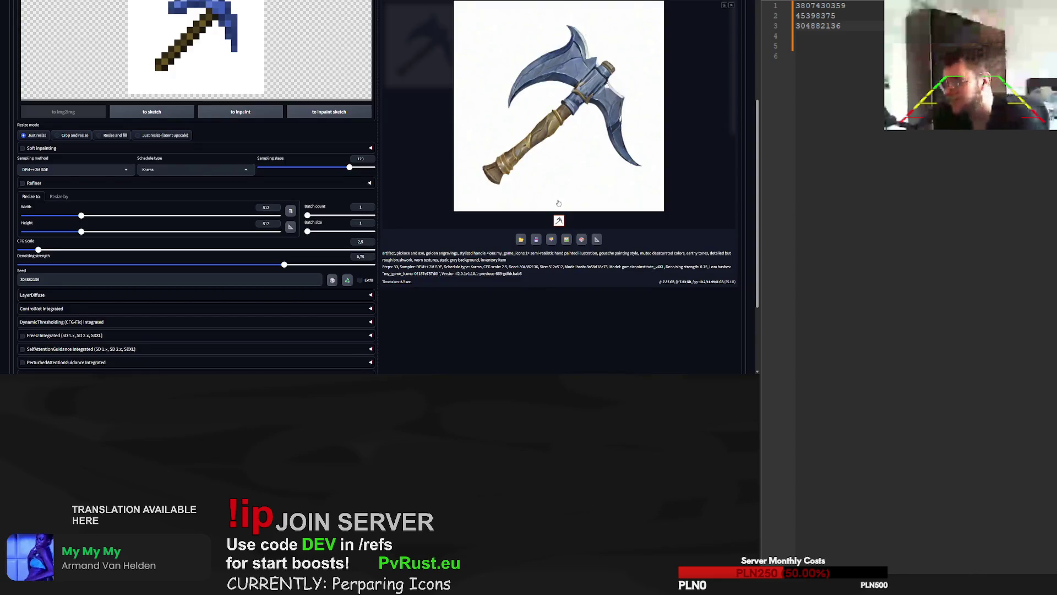
{"action": "scroll", "coordinate": [559, 203], "scroll_direction": "up", "scroll_amount": 4}
{"action": "left_click", "coordinate": [642, 58]}
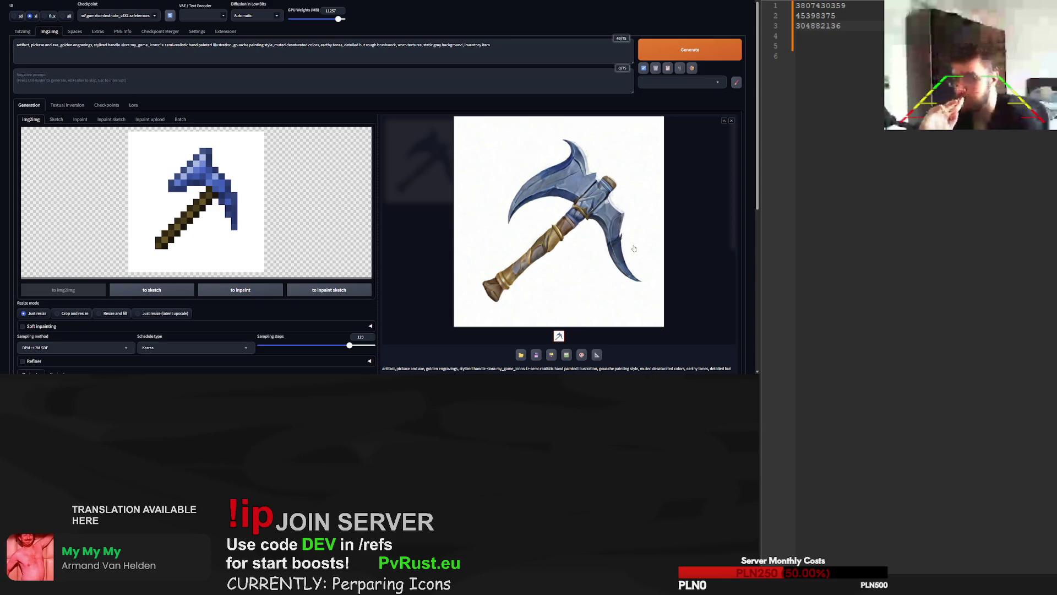
Generate the pickaxe again using the saved seed 45398375
{"action": "left_click", "coordinate": [836, 16]}
{"action": "scroll", "coordinate": [385, 187], "scroll_direction": "down", "scroll_amount": 3}
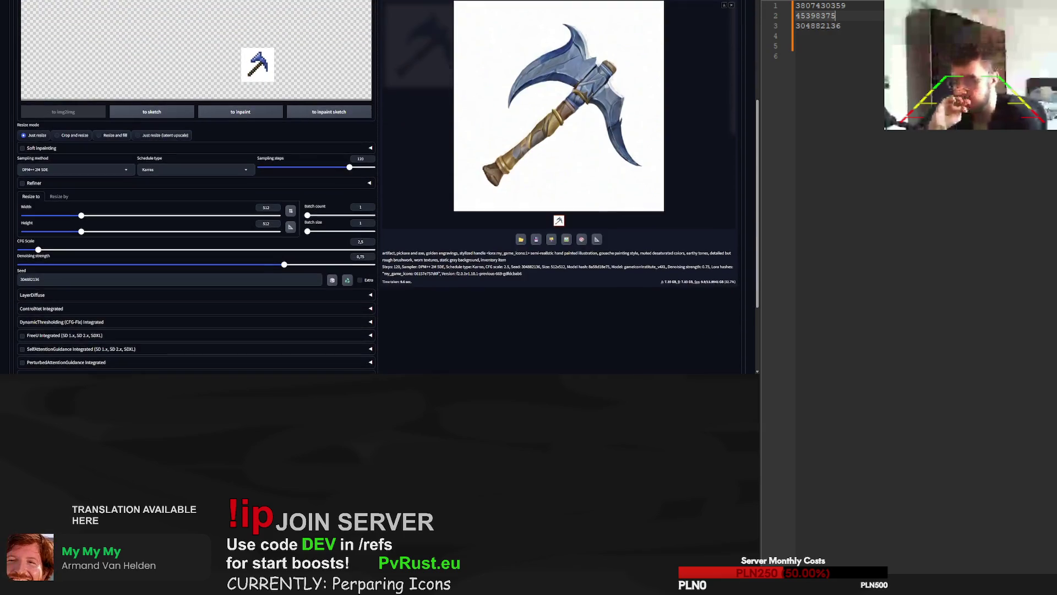
{"action": "scroll", "coordinate": [701, 156], "scroll_direction": "up", "scroll_amount": 3}
{"action": "left_click", "coordinate": [696, 21]}
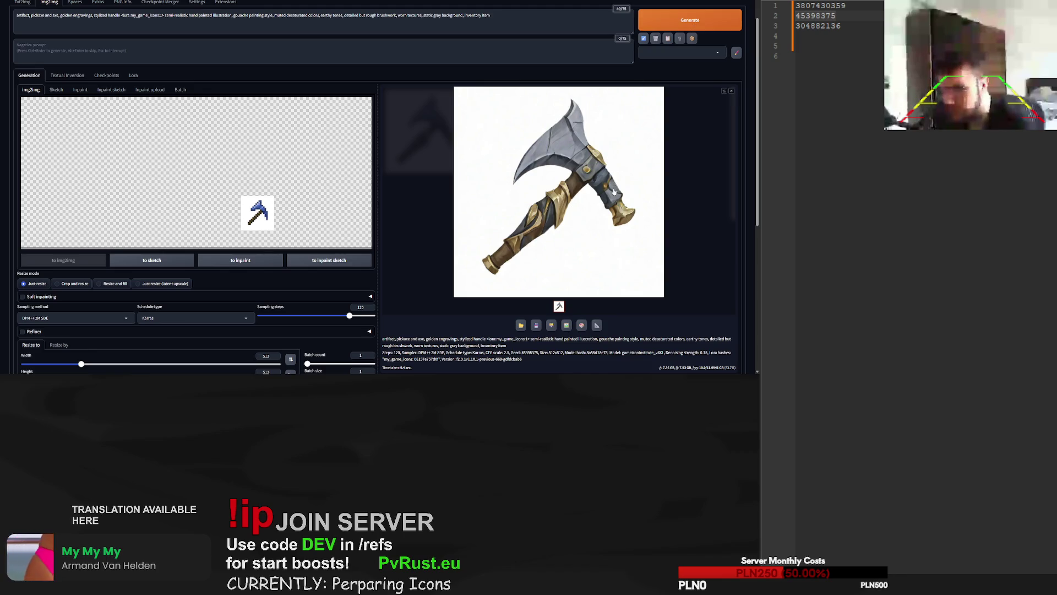
{"action": "left_click", "coordinate": [846, 6]}
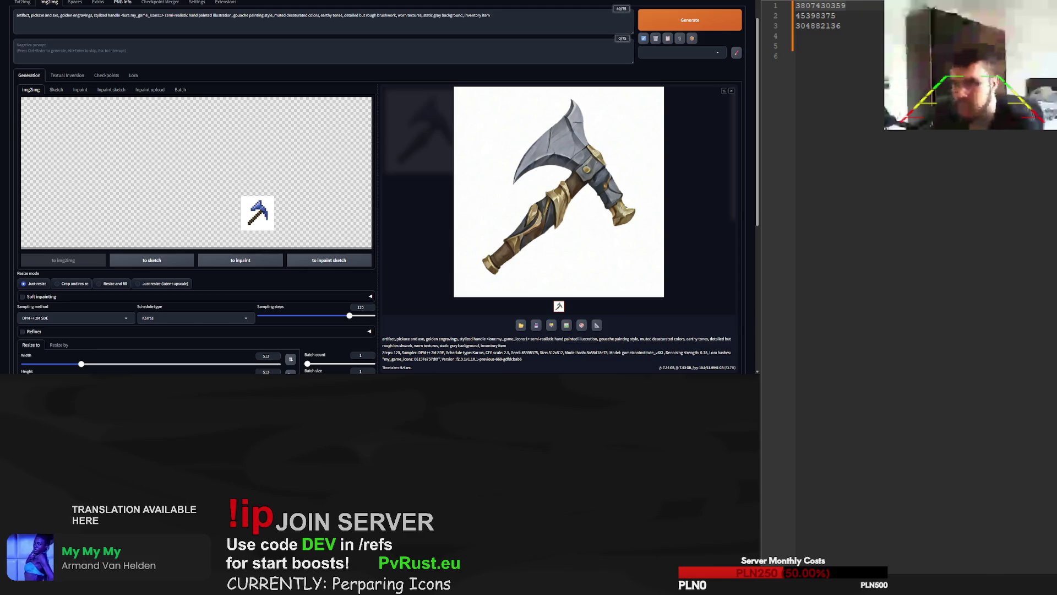
{"action": "scroll", "coordinate": [227, 158], "scroll_direction": "down", "scroll_amount": 1}
{"action": "scroll", "coordinate": [216, 193], "scroll_direction": "up", "scroll_amount": 1}
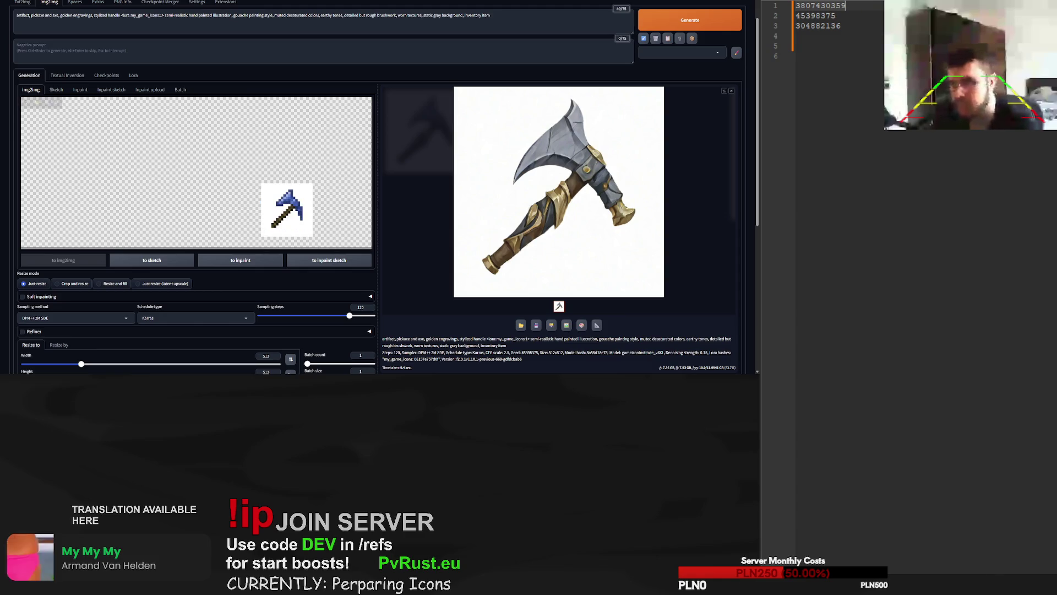
{"action": "scroll", "coordinate": [384, 188], "scroll_direction": "down", "scroll_amount": 2}
{"action": "double_click", "coordinate": [68, 337]}
{"action": "key", "text": "ctrl+v"}
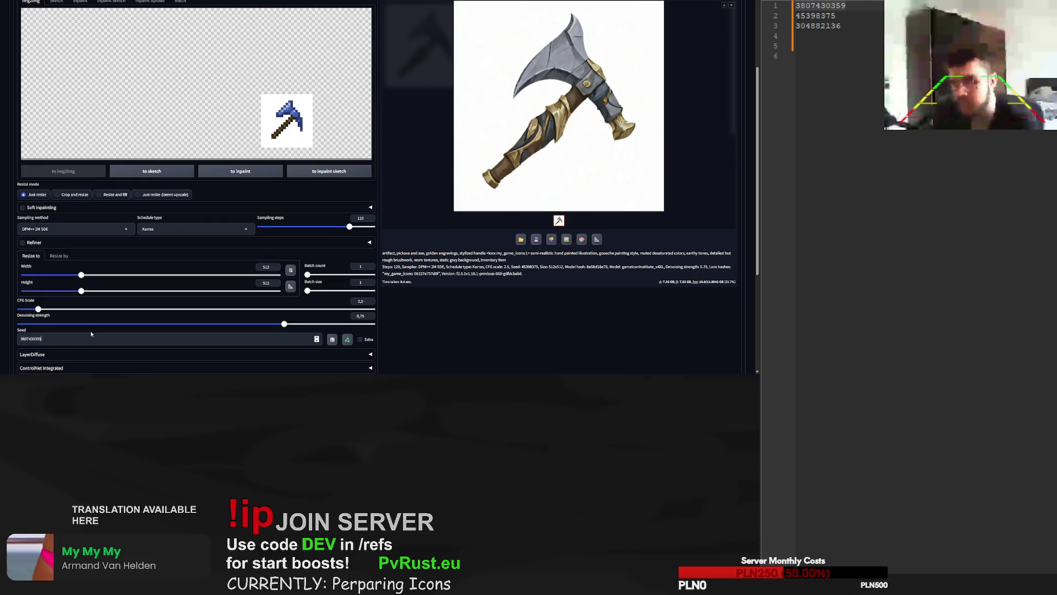
{"action": "scroll", "coordinate": [424, 260], "scroll_direction": "up", "scroll_amount": 2}
{"action": "left_click", "coordinate": [672, 21]}
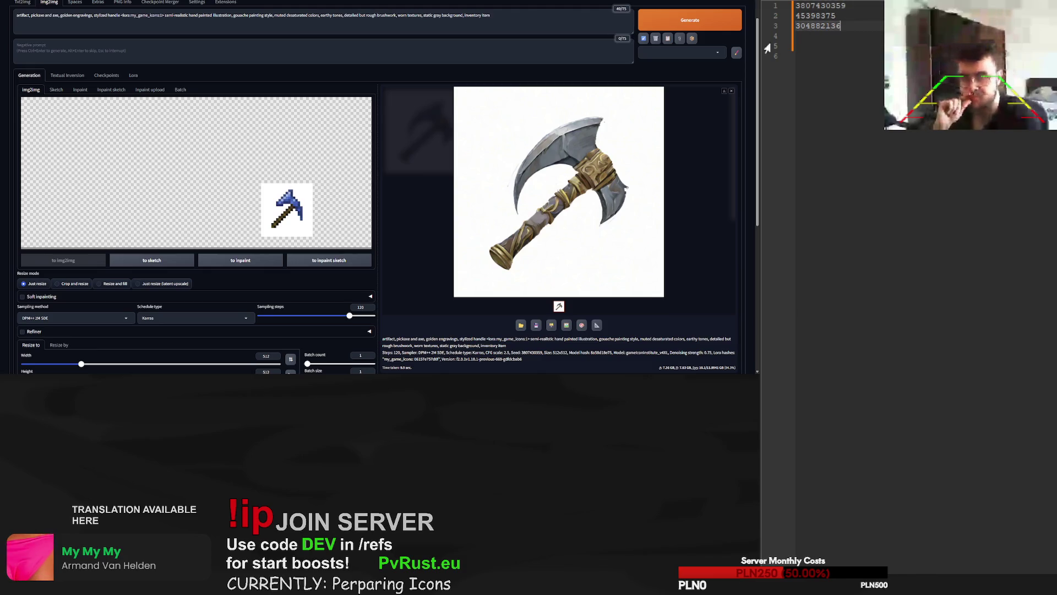
Switch the seed to 304882136, set sampling steps to 150, and generate
{"action": "scroll", "coordinate": [378, 187], "scroll_direction": "down", "scroll_amount": 2}
{"action": "double_click", "coordinate": [111, 309]}
{"action": "key", "text": "ctrl+v"}
{"action": "left_click_drag", "start_coordinate": [348, 200], "coordinate": [374, 198]}
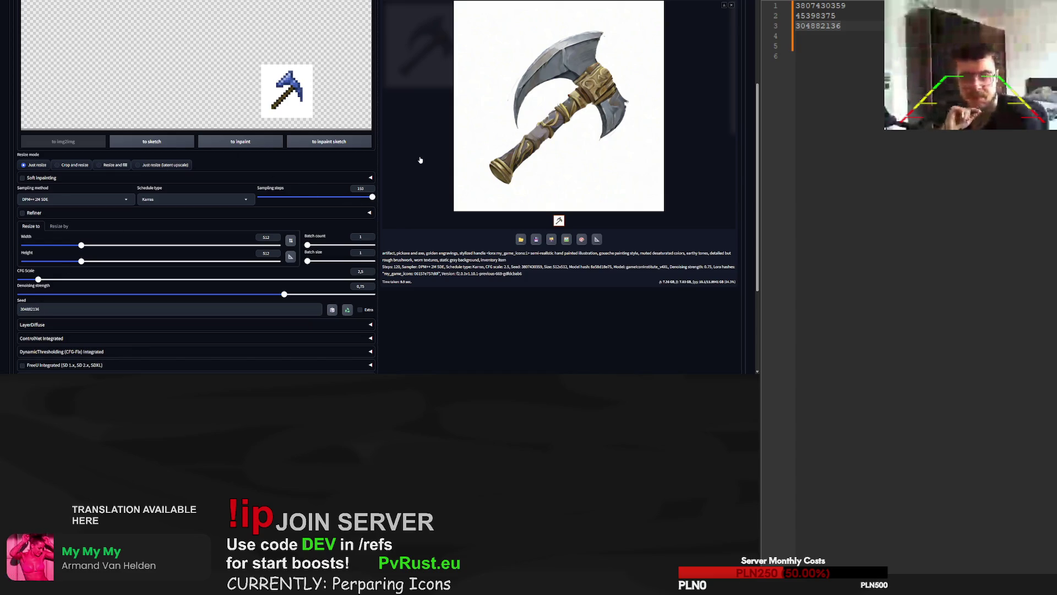
{"action": "left_click", "coordinate": [496, 166]}
{"action": "key", "text": "Escape"}
{"action": "scroll", "coordinate": [685, 110], "scroll_direction": "up", "scroll_amount": 3}
{"action": "left_click", "coordinate": [688, 51]}
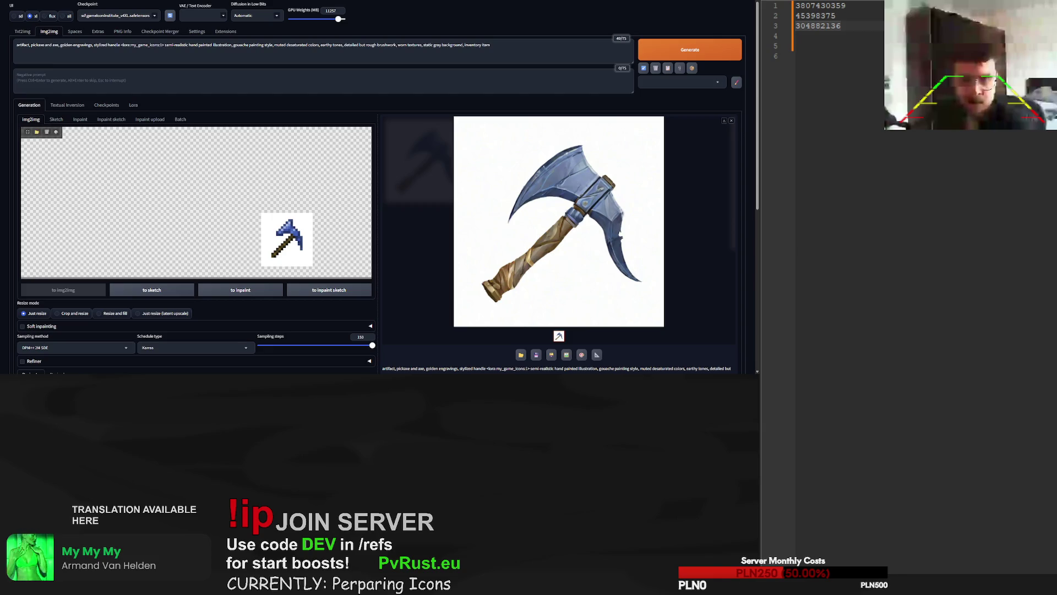
Lower sampling steps to about 90, regenerate, then show the ICONS list in the side editor
{"action": "left_click", "coordinate": [333, 346]}
{"action": "left_click_drag", "start_coordinate": [332, 346], "coordinate": [319, 347]}
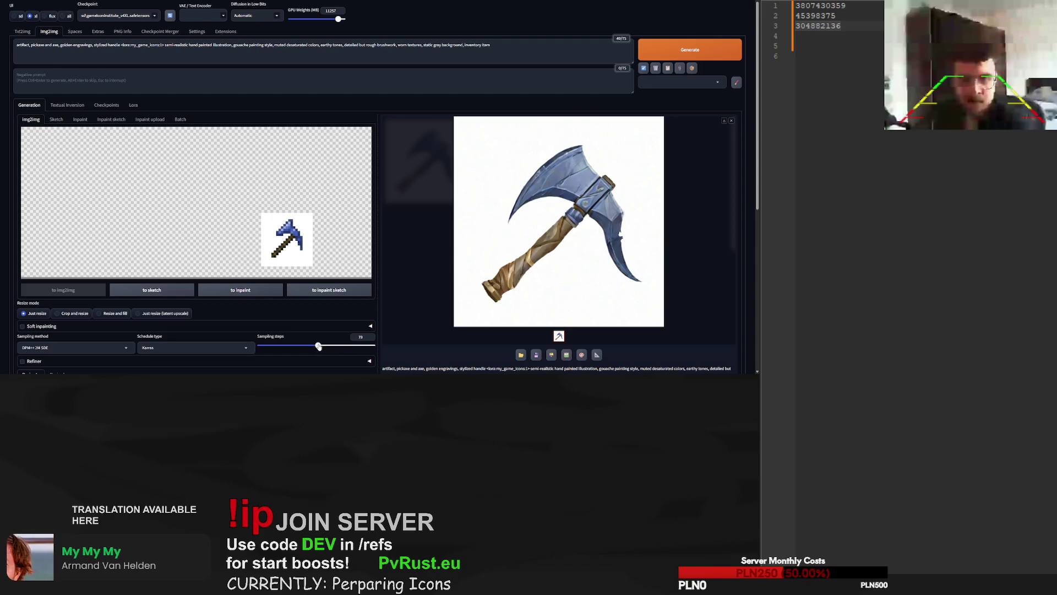
{"action": "key", "text": "ctrl+Return"}
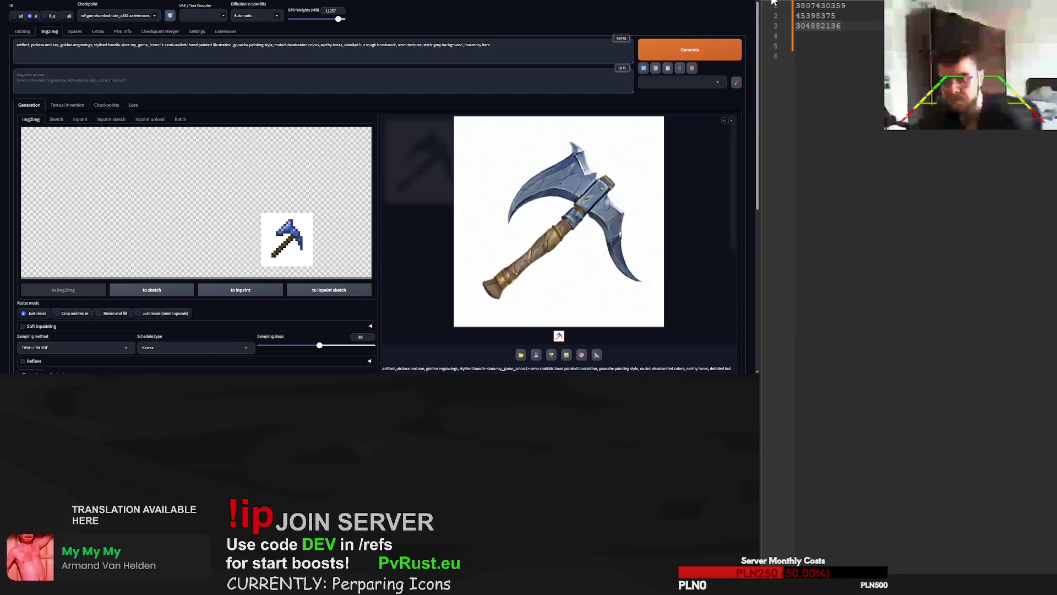
{"action": "key", "text": "ctrl+Tab"}
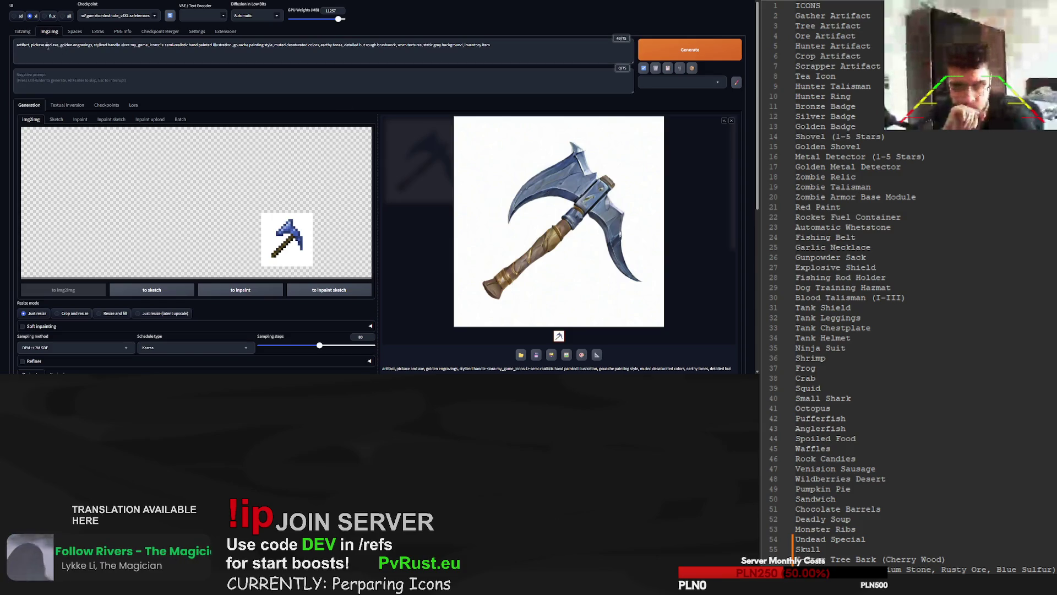
Restore the golden engravings prompt, remove 'pickaxe and', and generate two engraved axe icons
{"action": "key", "text": "ctrl+a"}
{"action": "key", "text": "ctrl+z"}
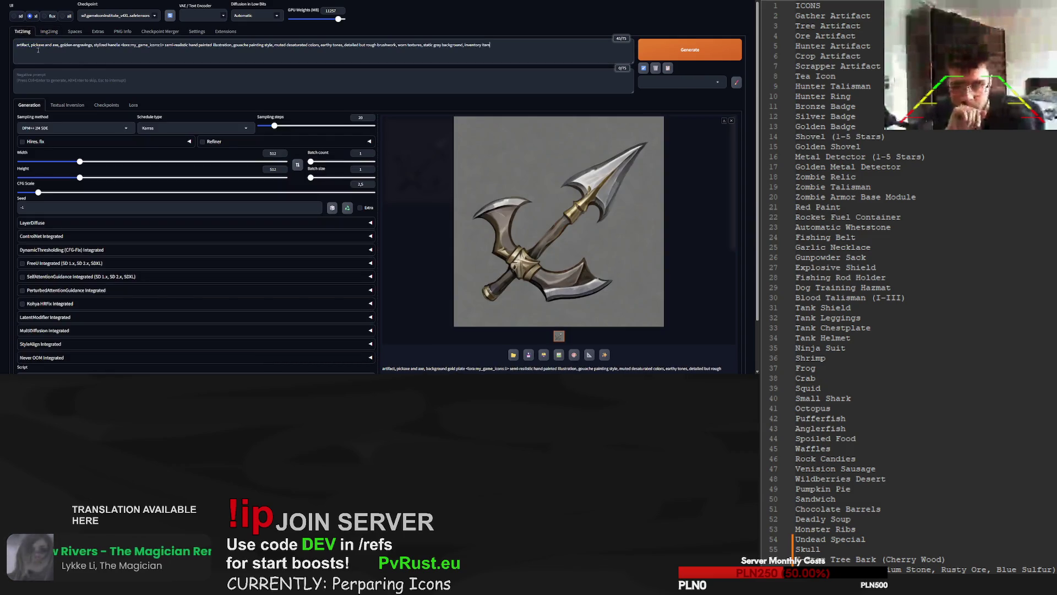
{"action": "left_click_drag", "start_coordinate": [59, 45], "coordinate": [47, 47]}
{"action": "left_click", "coordinate": [51, 46]}
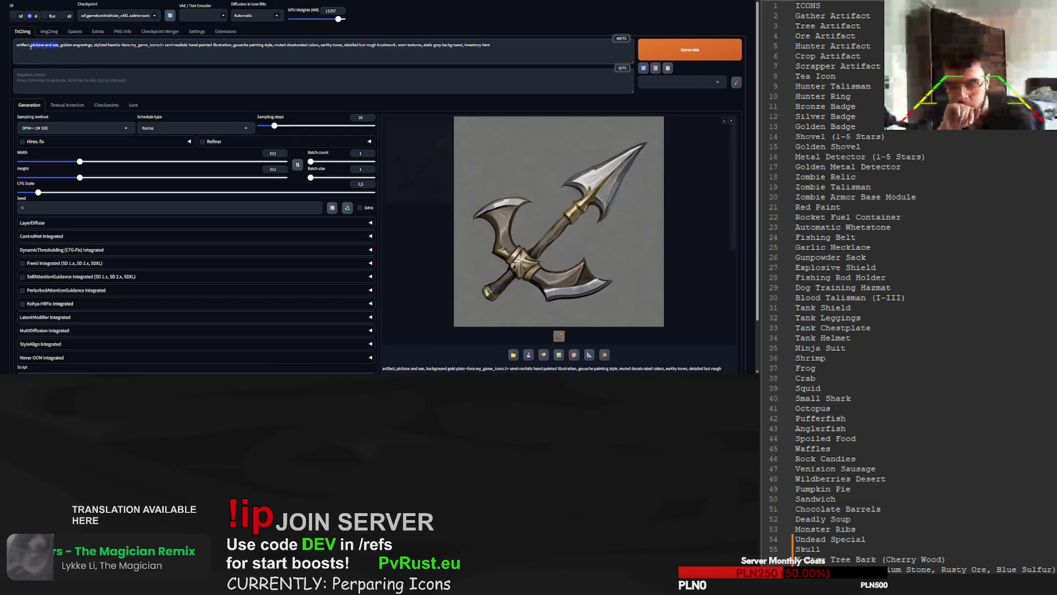
{"action": "key", "text": "BackSpace"}
{"action": "key", "text": "BackSpace"}
{"action": "key", "text": "BackSpace"}
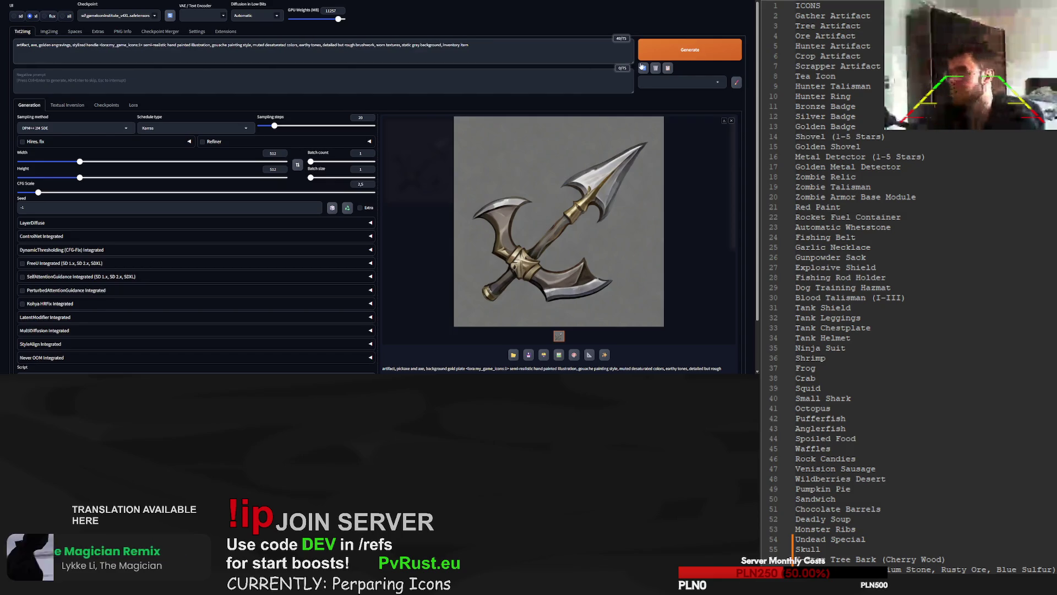
{"action": "left_click", "coordinate": [693, 55]}
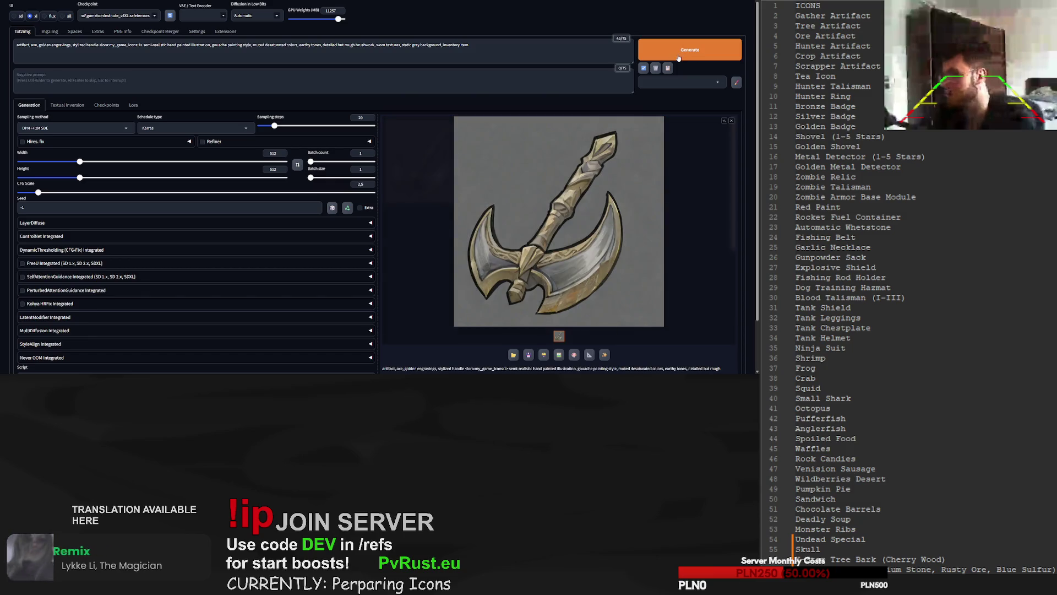
{"action": "left_click", "coordinate": [679, 57]}
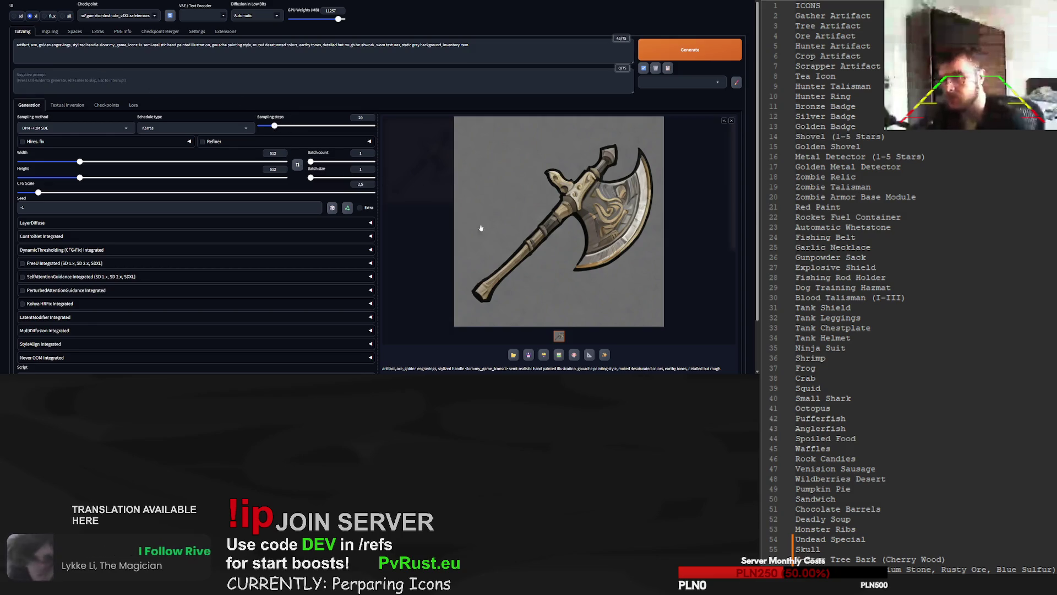
Copy the engraved axe's seed from the info text for the side list
{"action": "scroll", "coordinate": [215, 280], "scroll_direction": "down", "scroll_amount": 1}
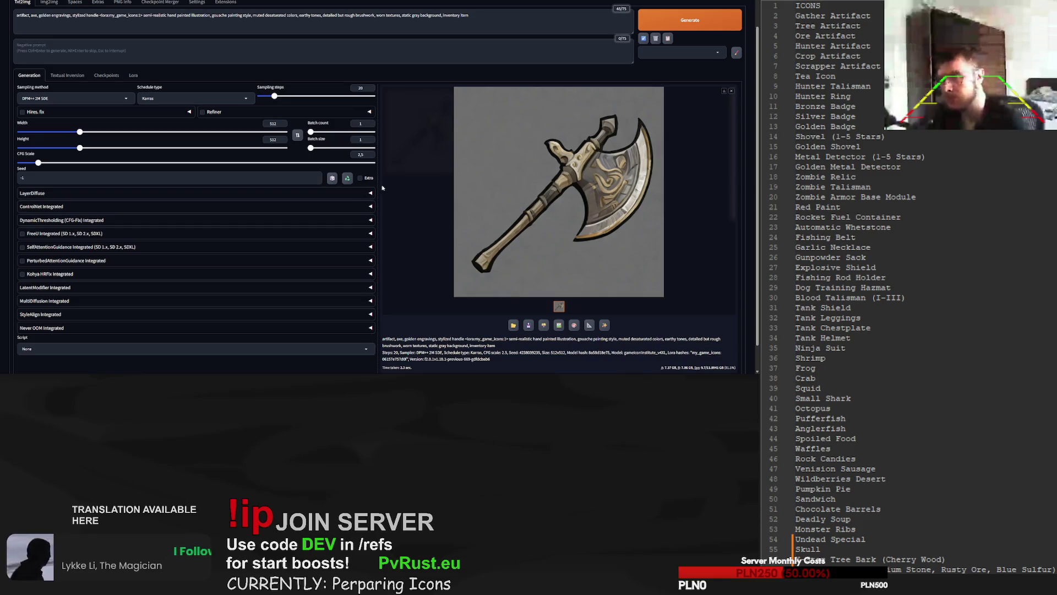
{"action": "double_click", "coordinate": [529, 352]}
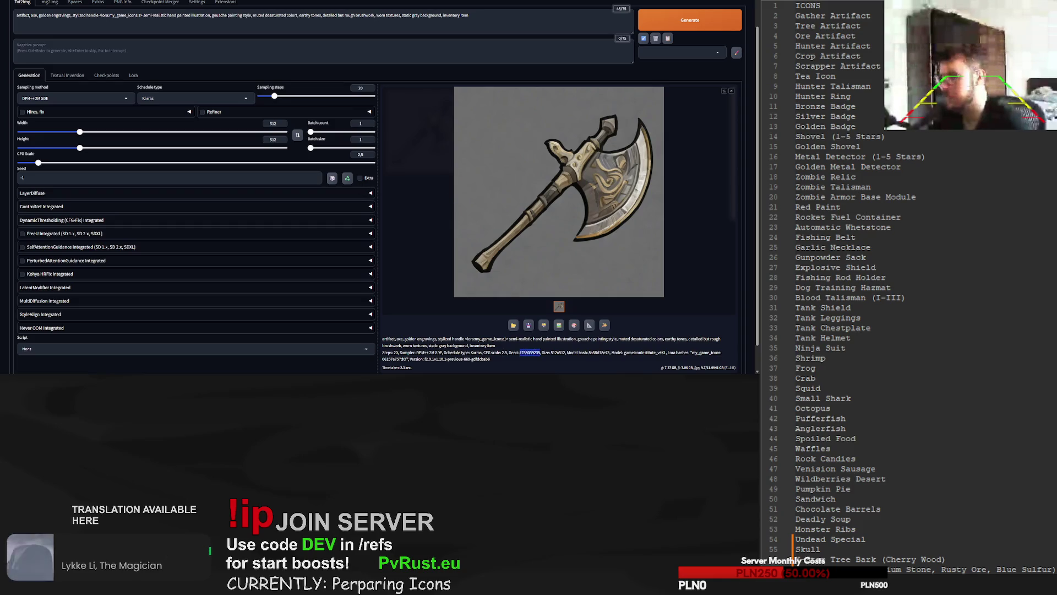
{"action": "key", "text": "ctrl+c"}
{"action": "left_click", "coordinate": [807, 108]}
Replace the side list with the axe seed, generate two more variants, and save the newest seed second
{"action": "key", "text": "ctrl+a"}
{"action": "key", "text": "ctrl+v"}
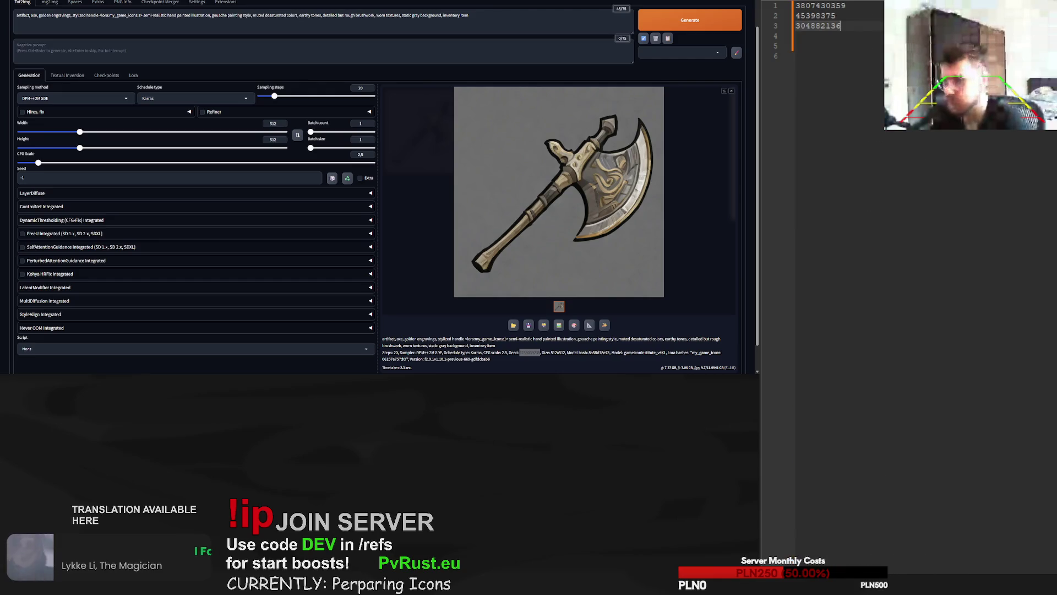
{"action": "left_click", "coordinate": [703, 25]}
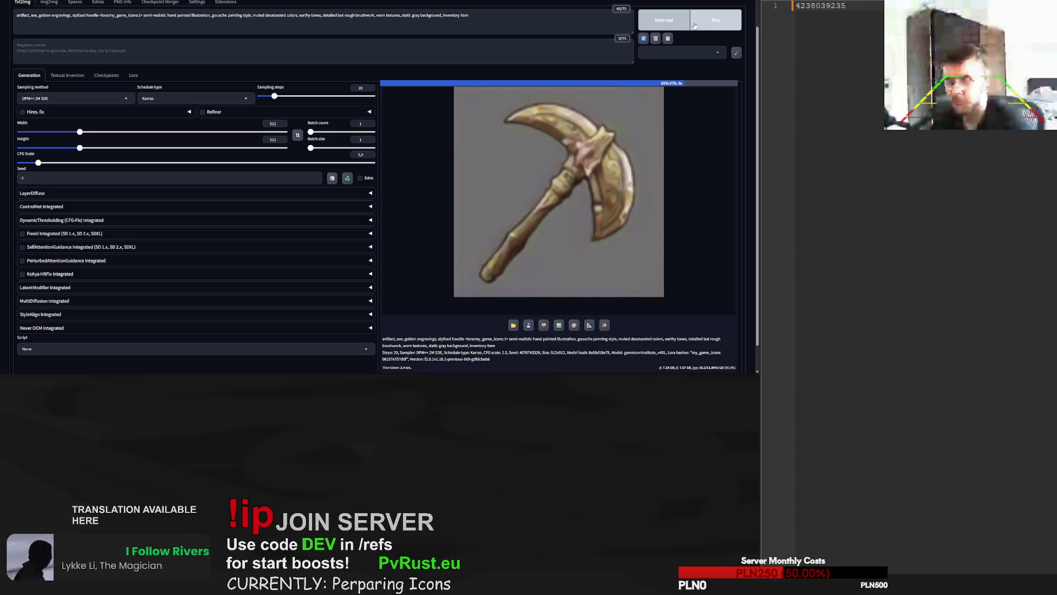
{"action": "left_click", "coordinate": [688, 26]}
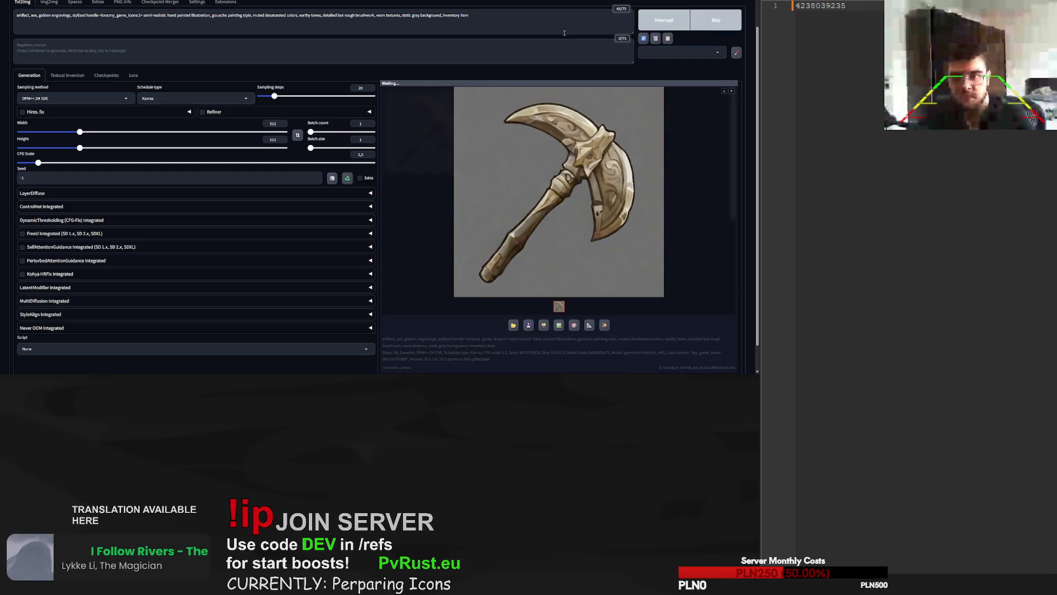
{"action": "double_click", "coordinate": [531, 353]}
{"action": "key", "text": "ctrl+c"}
{"action": "key", "text": "ctrl+v"}
Generate another axe, save seed 477188179 on the list's third line, and fix the Seed to it
{"action": "left_click", "coordinate": [675, 24]}
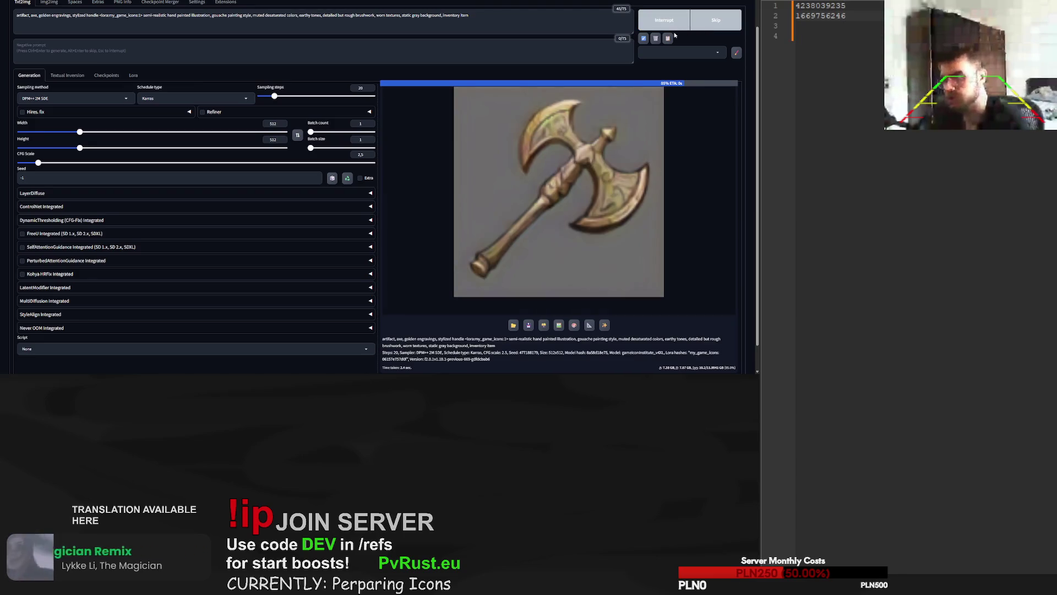
{"action": "double_click", "coordinate": [528, 352]}
{"action": "key", "text": "ctrl+c"}
{"action": "key", "text": "ctrl+v"}
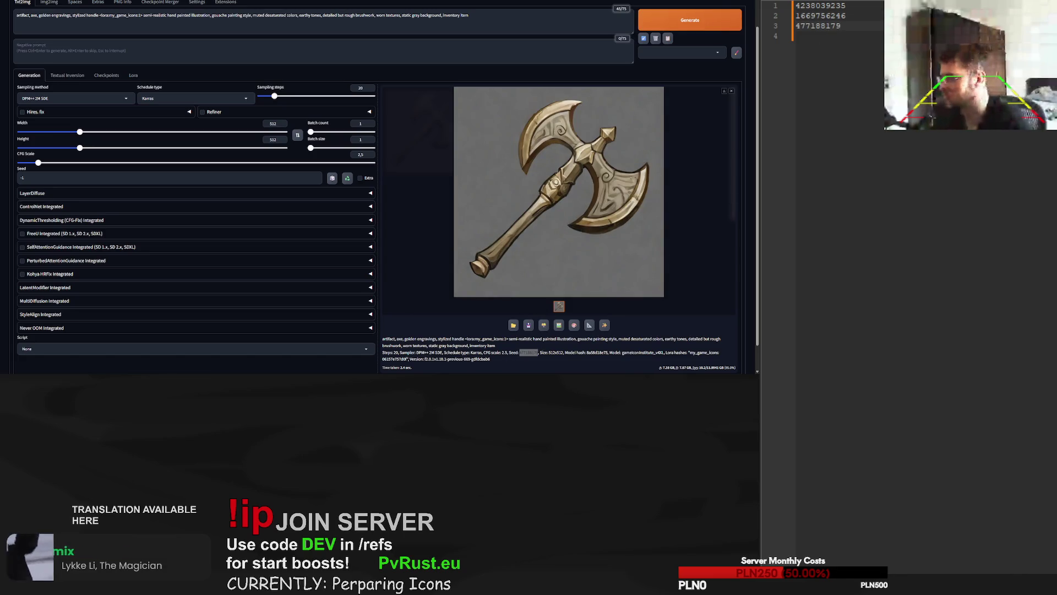
{"action": "triple_click", "coordinate": [164, 176]}
{"action": "key", "text": "ctrl+v"}
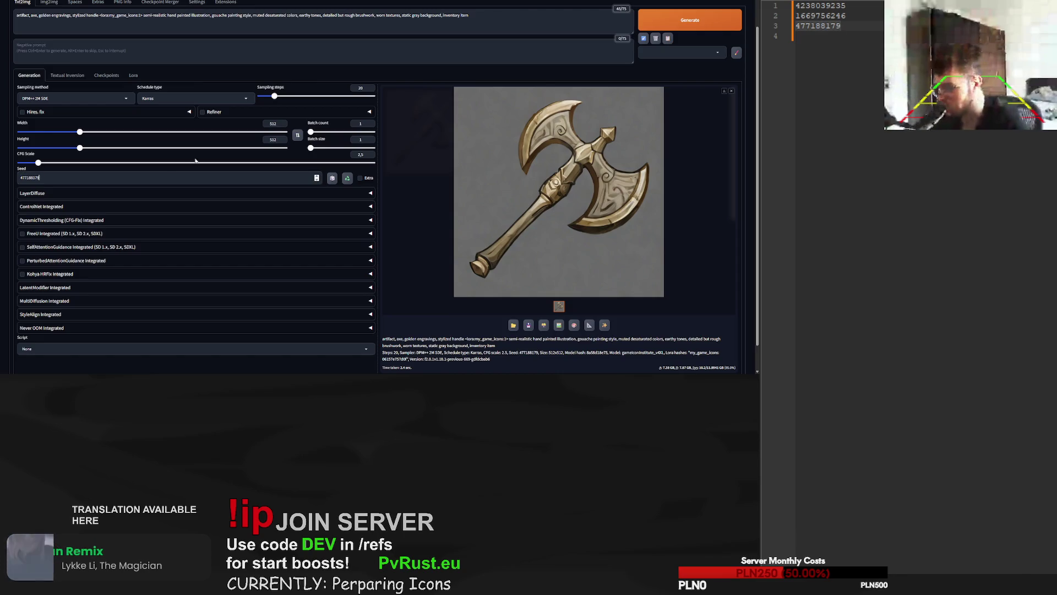
Raise sampling steps to 120 and regenerate the axe
{"action": "mouse_move", "coordinate": [275, 97]}
{"action": "left_mouse_down"}
{"action": "mouse_move", "coordinate": [358, 97]}
{"action": "mouse_move", "coordinate": [349, 98]}
{"action": "left_mouse_up"}
{"action": "left_click", "coordinate": [633, 138]}
{"action": "left_click", "coordinate": [688, 42]}
{"action": "left_click", "coordinate": [665, 25]}
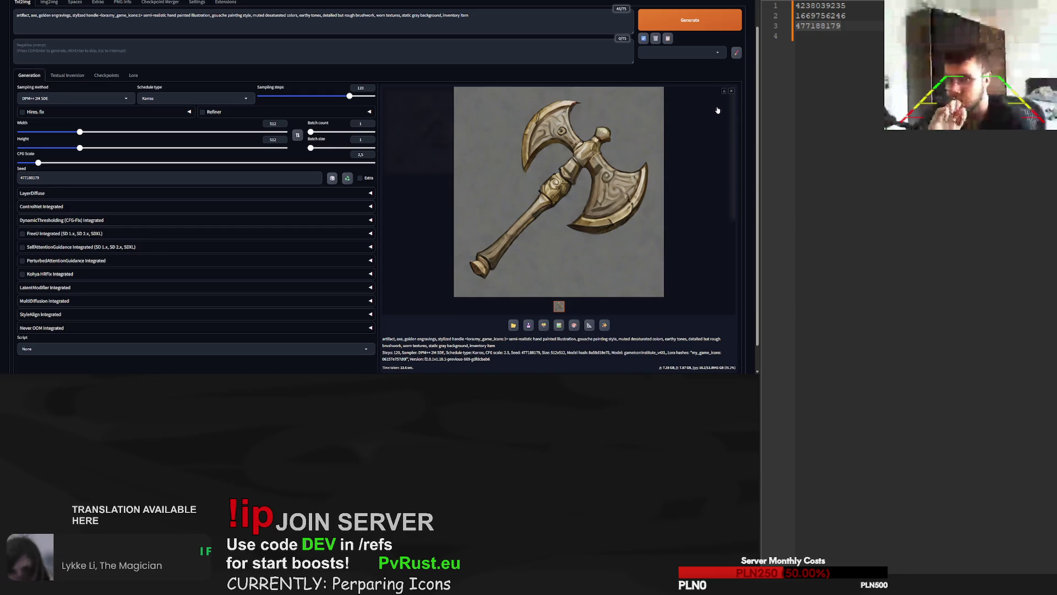
{"action": "left_click", "coordinate": [820, 16]}
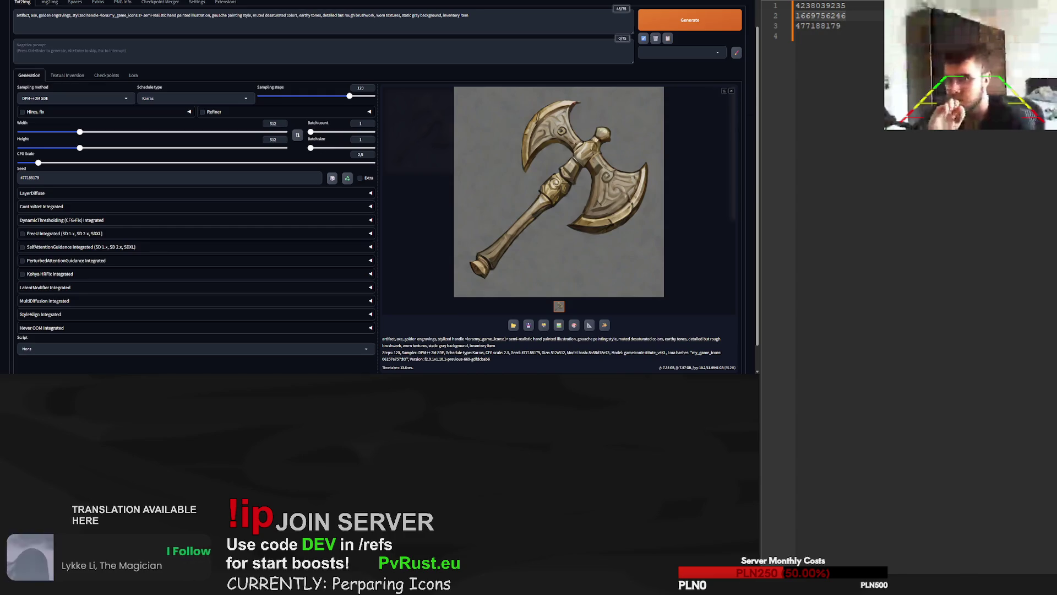
{"action": "double_click", "coordinate": [275, 174]}
{"action": "key", "text": "ctrl+v"}
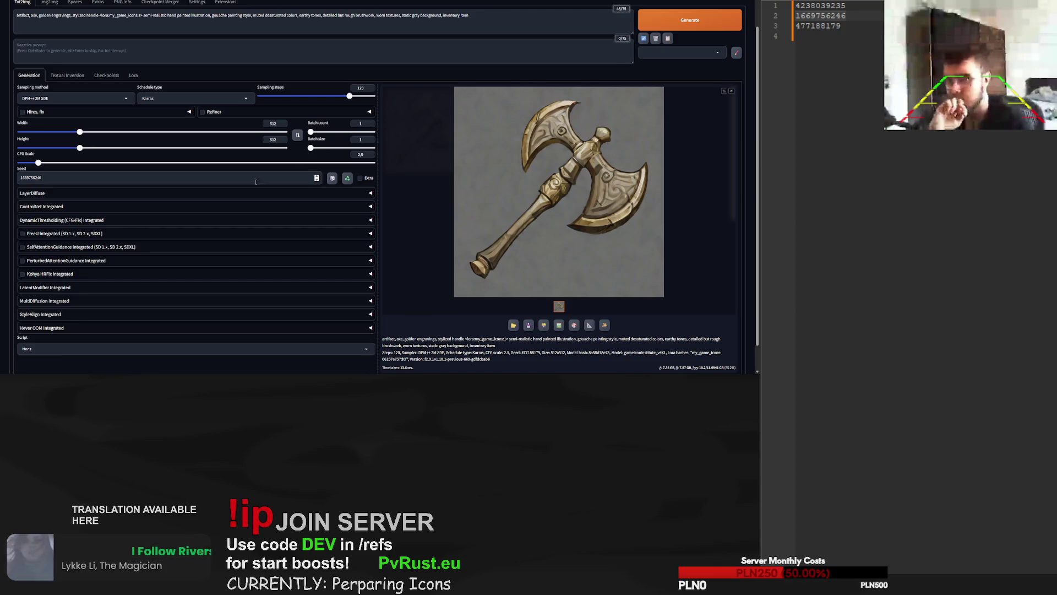
{"action": "left_click", "coordinate": [671, 23]}
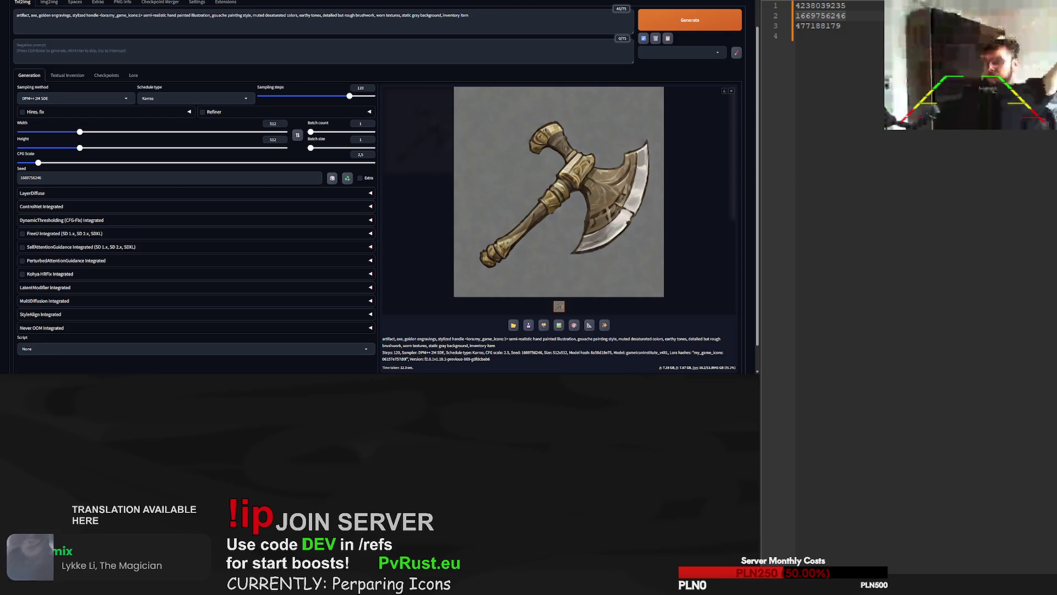
{"action": "left_click", "coordinate": [846, 5]}
{"action": "double_click", "coordinate": [31, 177]}
{"action": "key", "text": "ctrl+v"}
{"action": "left_click", "coordinate": [666, 28]}
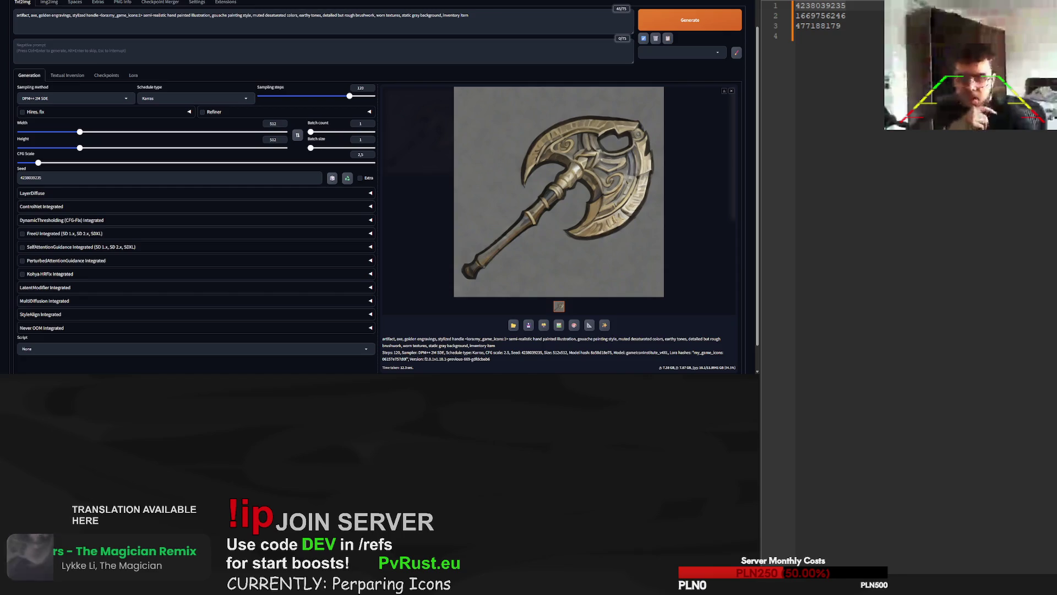
{"action": "left_click", "coordinate": [847, 15]}
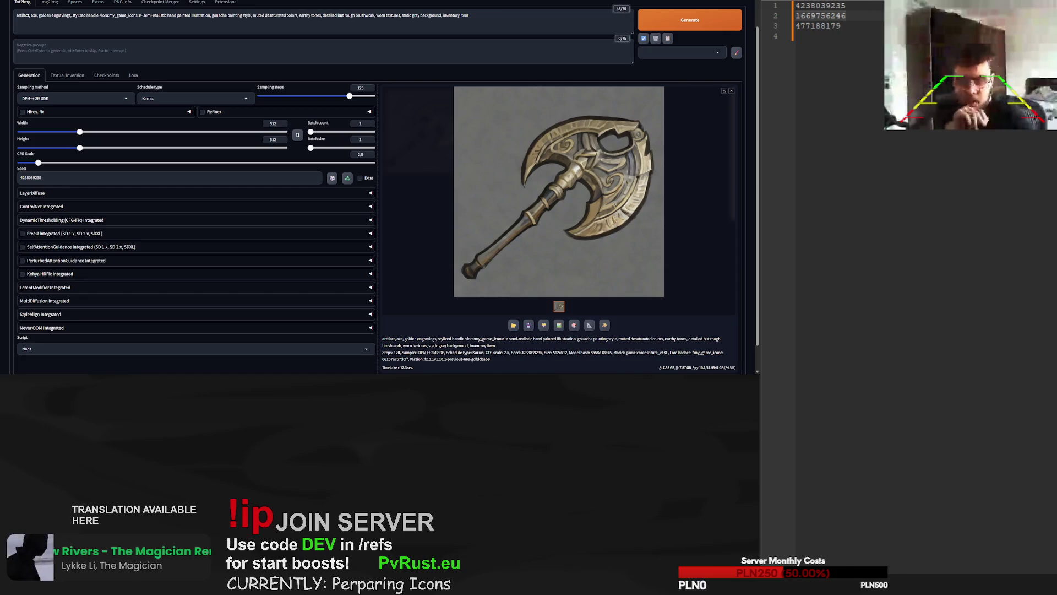
{"action": "key", "text": "ctrl+a"}
{"action": "key", "text": "ctrl+v"}
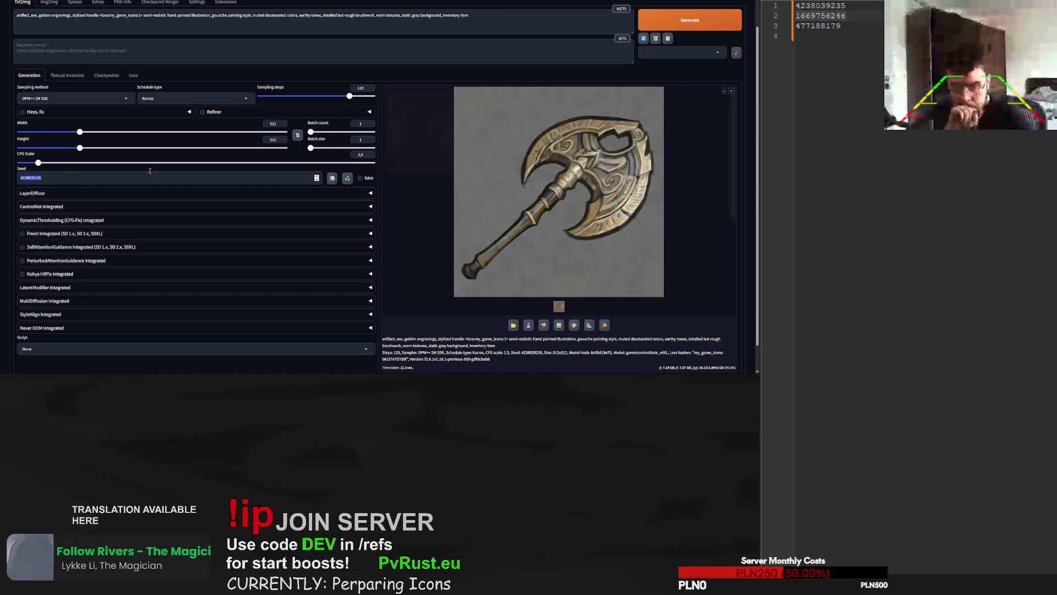
{"action": "left_click_drag", "start_coordinate": [349, 95], "coordinate": [373, 95]}
{"action": "left_click", "coordinate": [687, 27]}
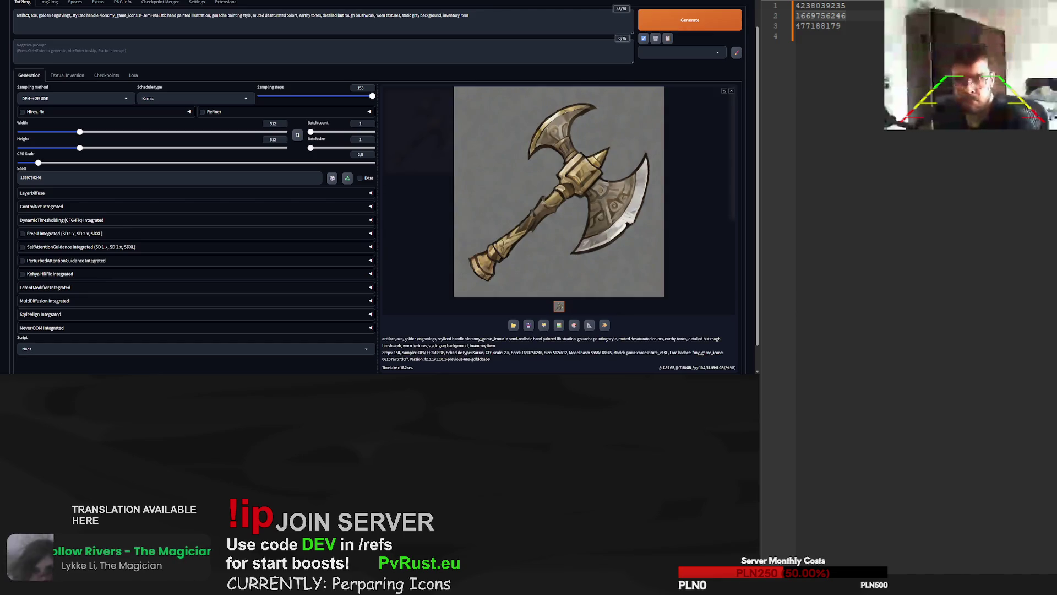
{"action": "left_click", "coordinate": [321, 97]}
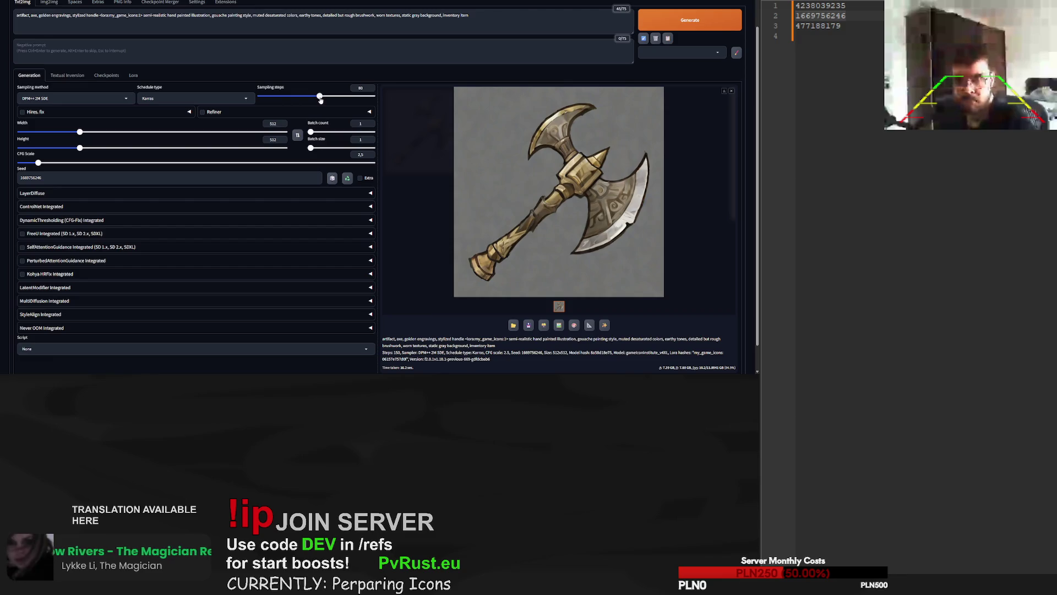
{"action": "left_click", "coordinate": [682, 22]}
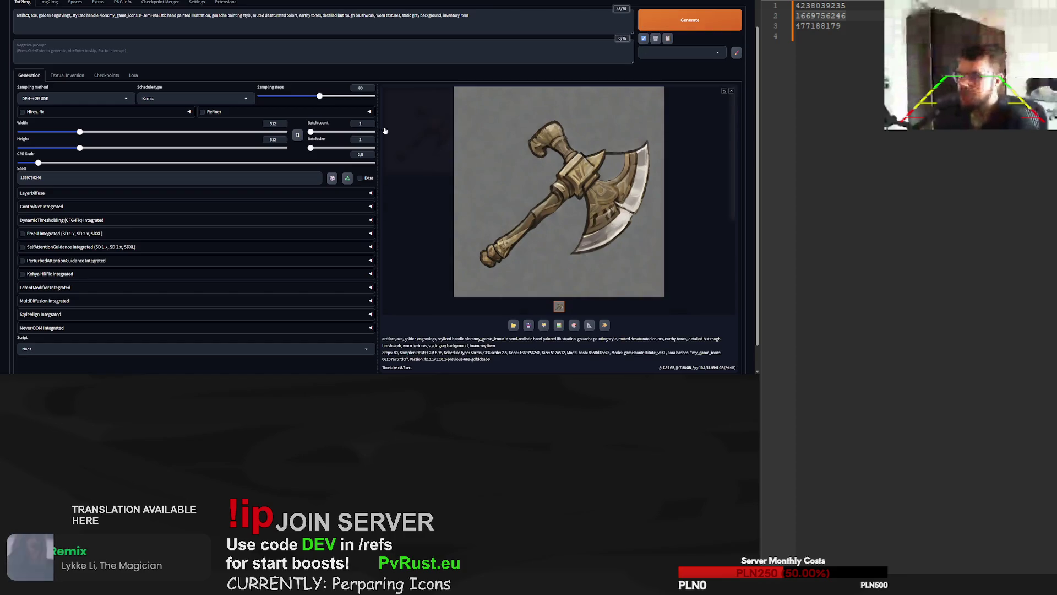
{"action": "left_click_drag", "start_coordinate": [319, 97], "coordinate": [330, 97]}
{"action": "left_click", "coordinate": [703, 23]}
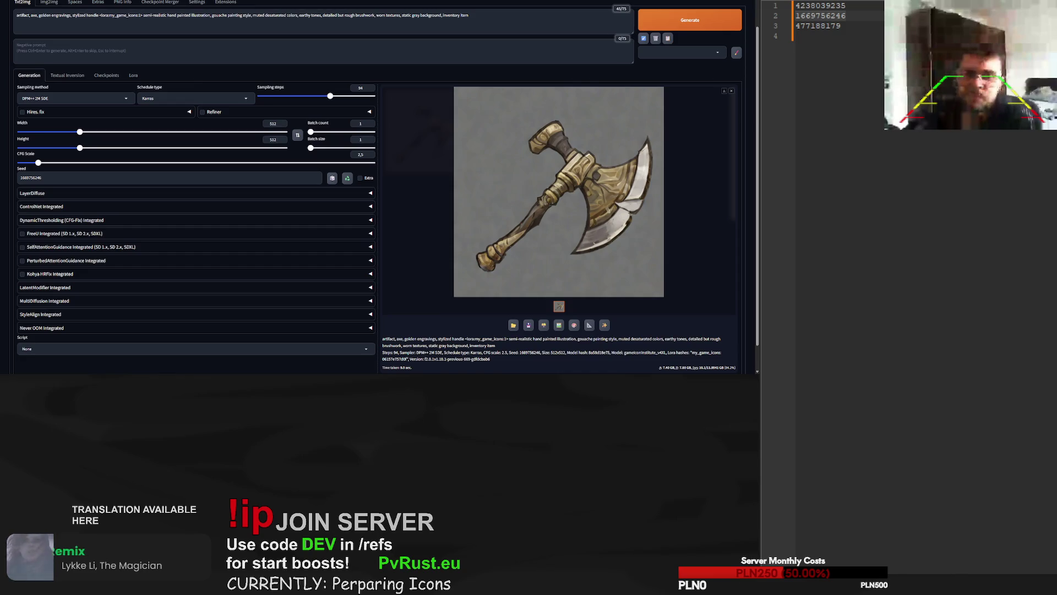
{"action": "left_click_drag", "start_coordinate": [71, 15], "coordinate": [40, 17]}
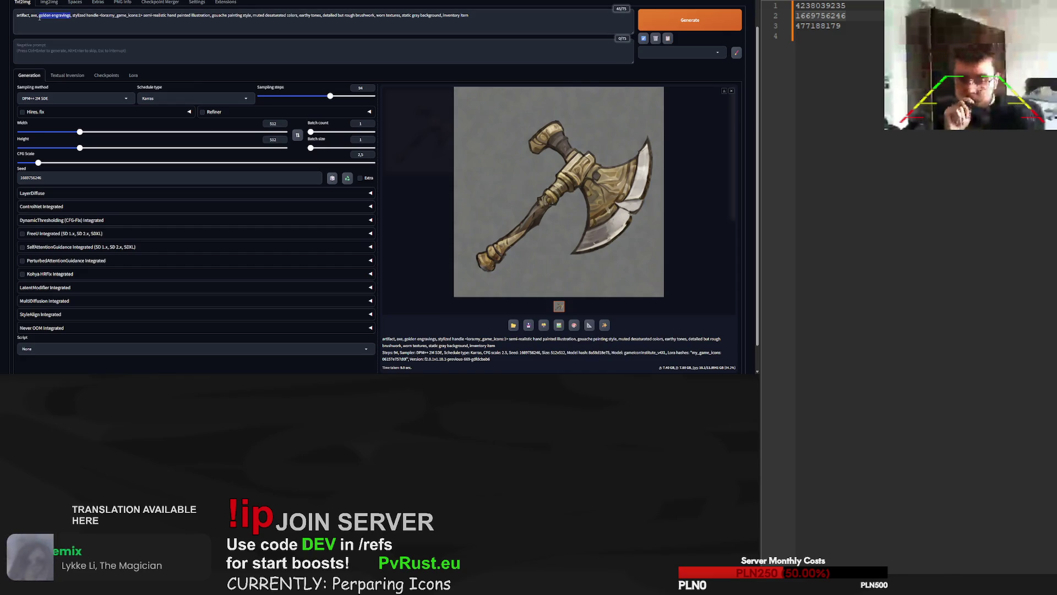
Try the prompt wordings 'pixel' and 'one side pickaxe second side axe', generating each
{"action": "double_click", "coordinate": [34, 16]}
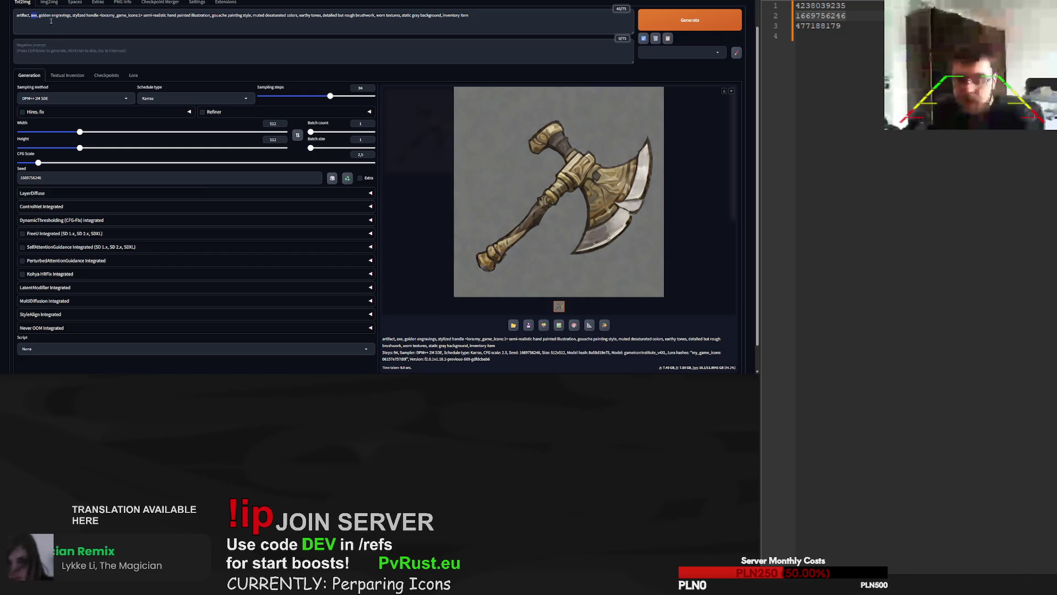
{"action": "type", "text": "pixel"}
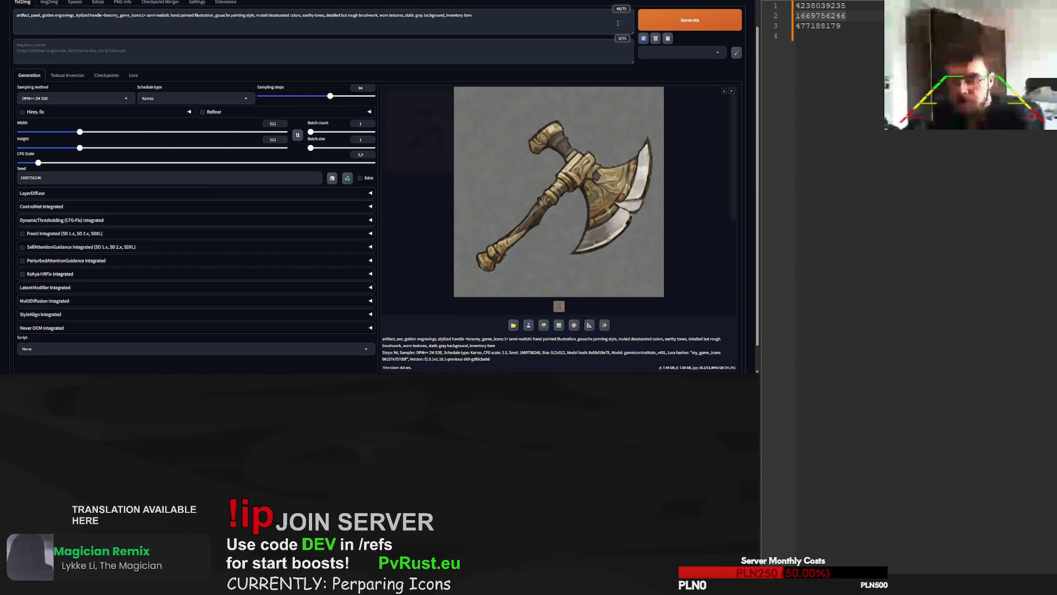
{"action": "left_click", "coordinate": [690, 22]}
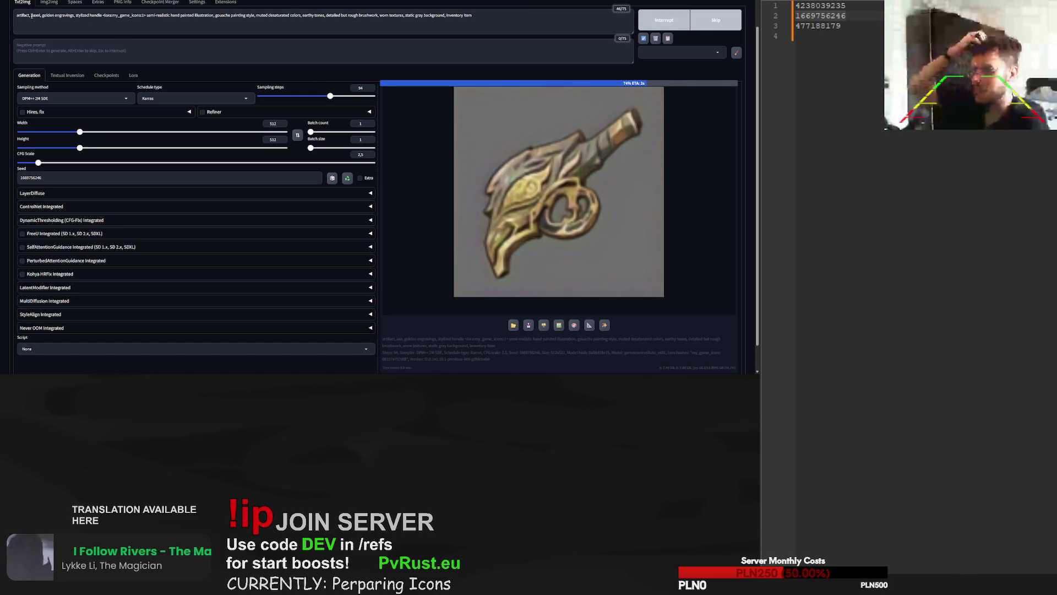
{"action": "type", "text": "one"}
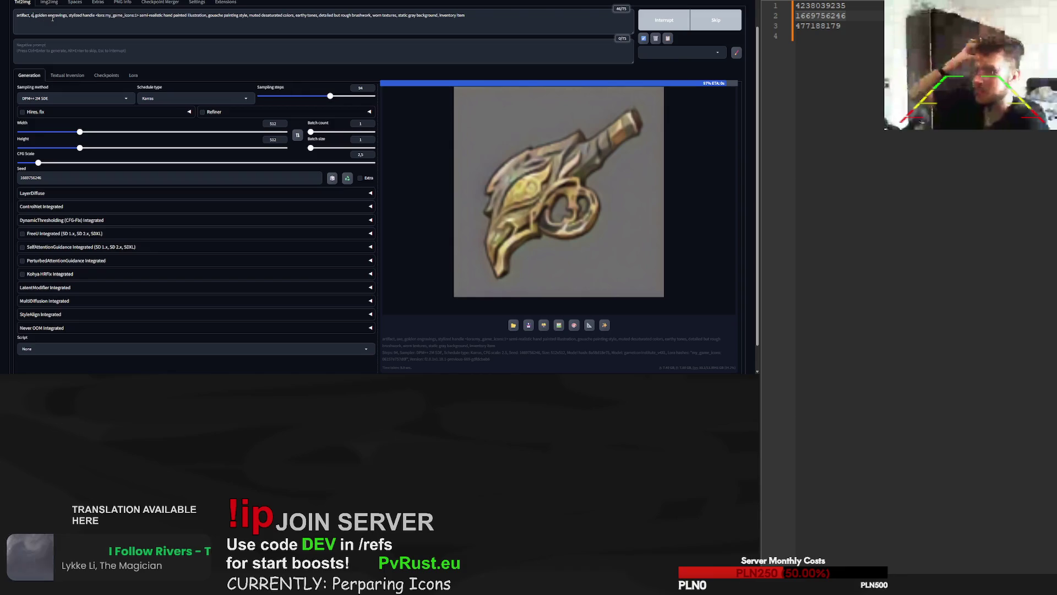
{"action": "type", "text": " side pickaxe"}
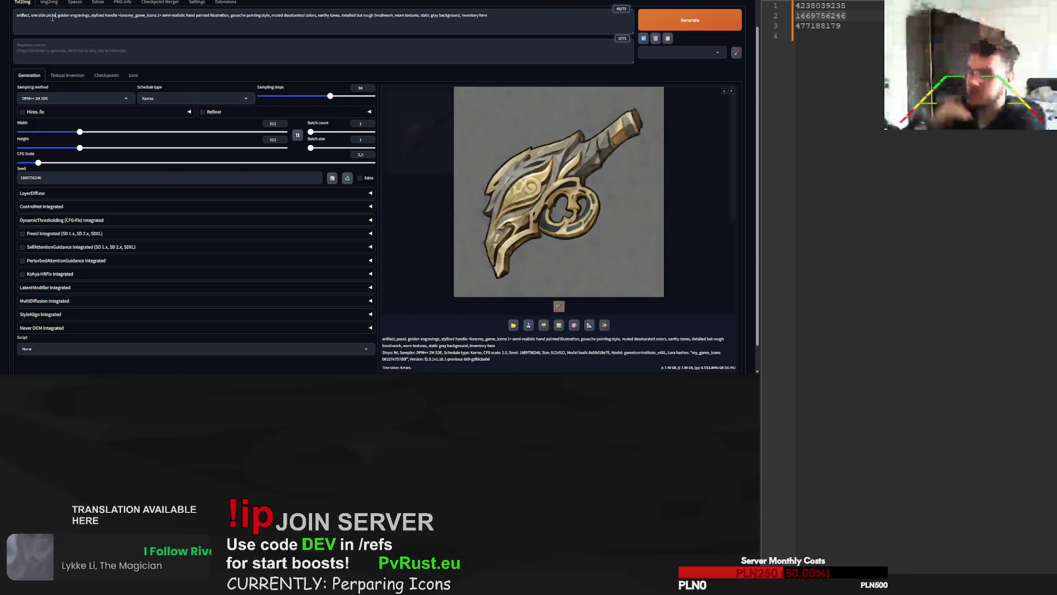
{"action": "type", "text": " second sid"}
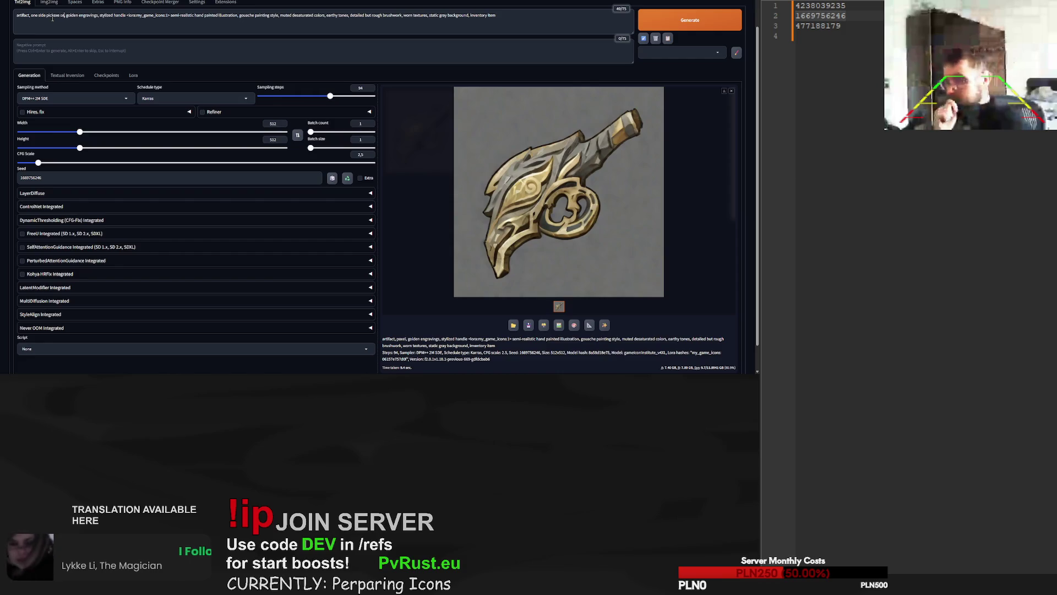
{"action": "type", "text": "e axe"}
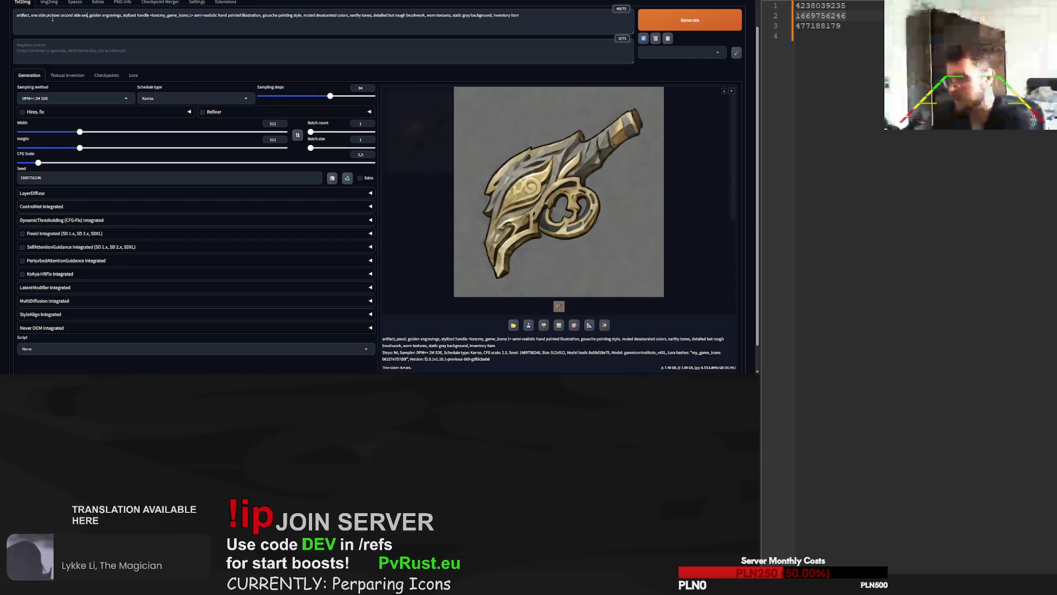
{"action": "key", "text": "ctrl+Return"}
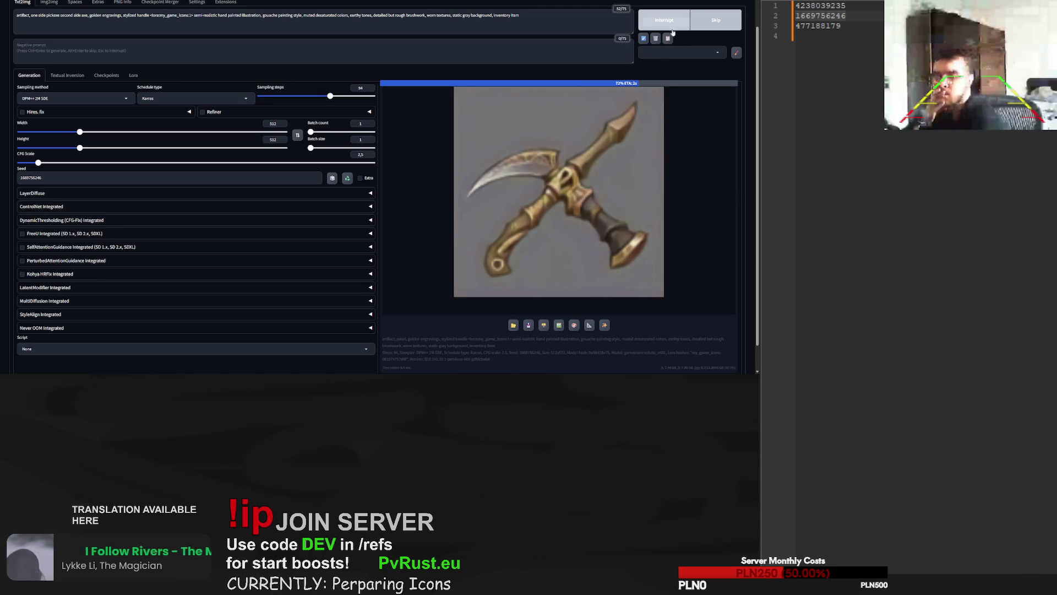
Change the prompt to 'pickaxe with axe on one side,', generate, and lower steps to 27
{"action": "left_click_drag", "start_coordinate": [89, 16], "coordinate": [30, 17]}
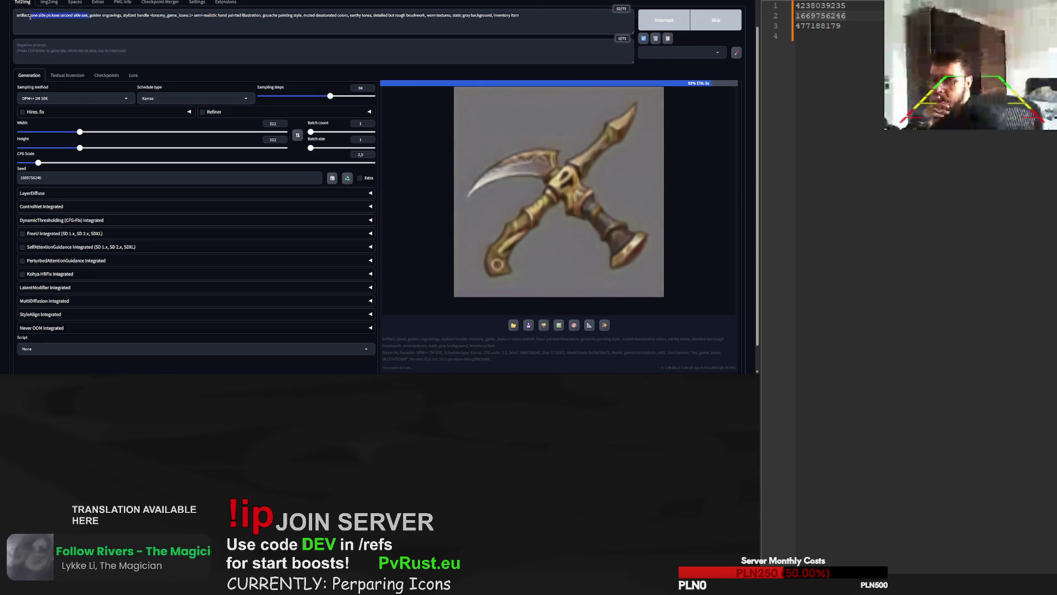
{"action": "type", "text": "p"}
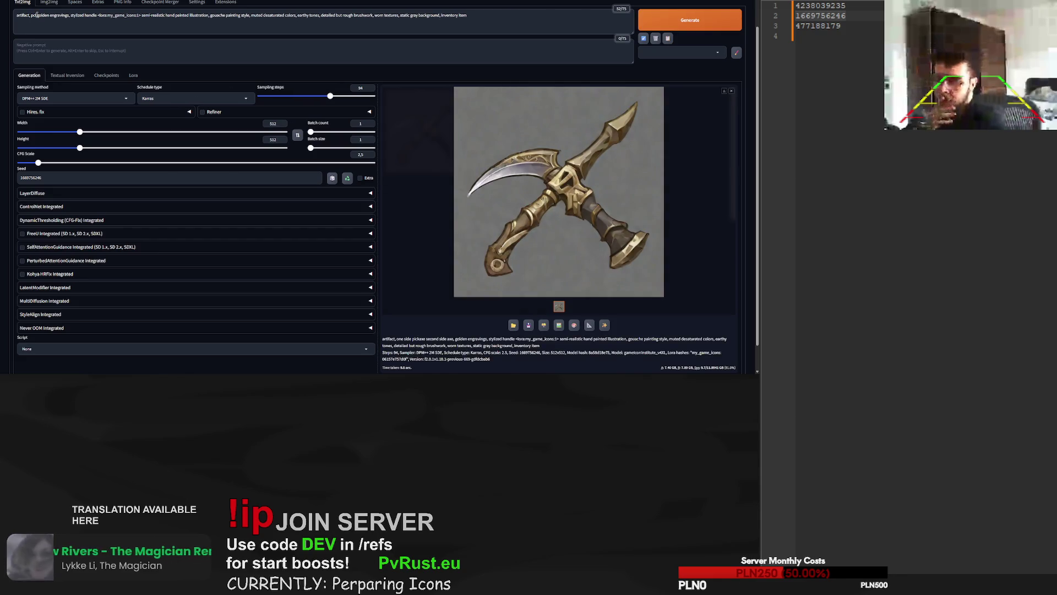
{"action": "type", "text": "ickaxe with "}
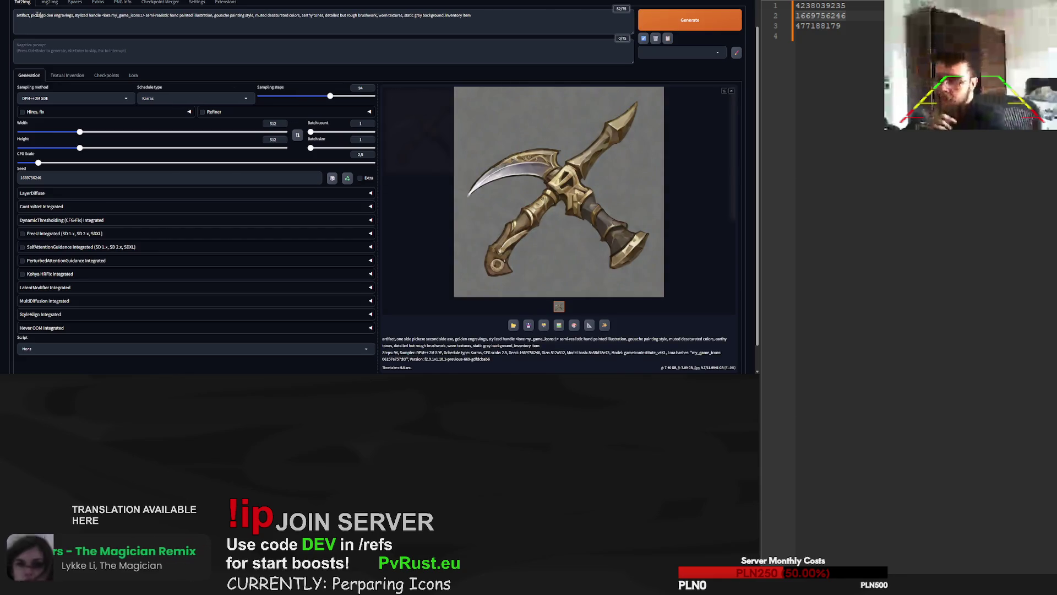
{"action": "type", "text": "axe on one "}
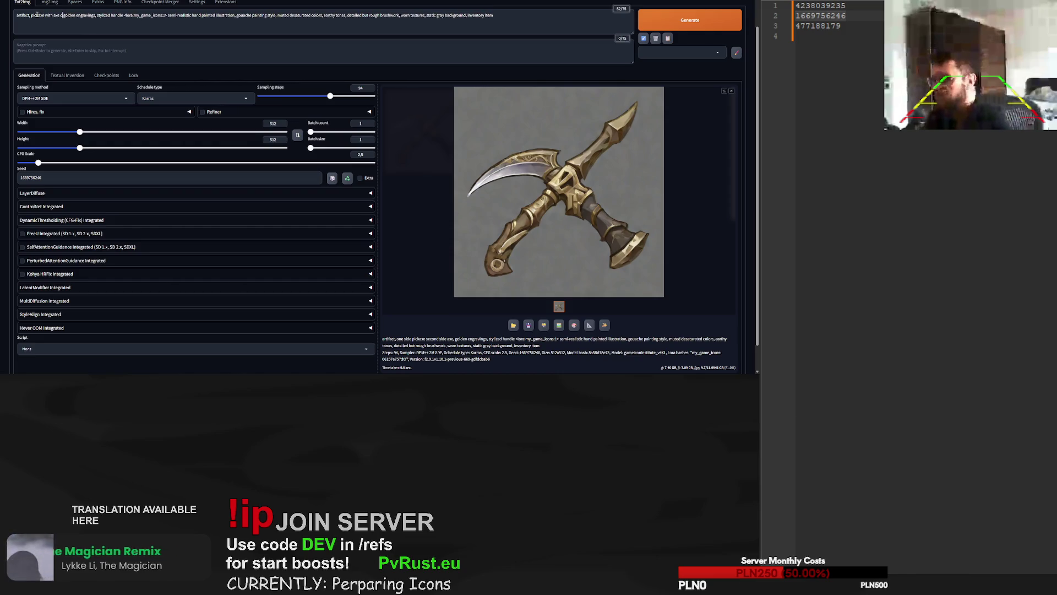
{"action": "type", "text": "side,"}
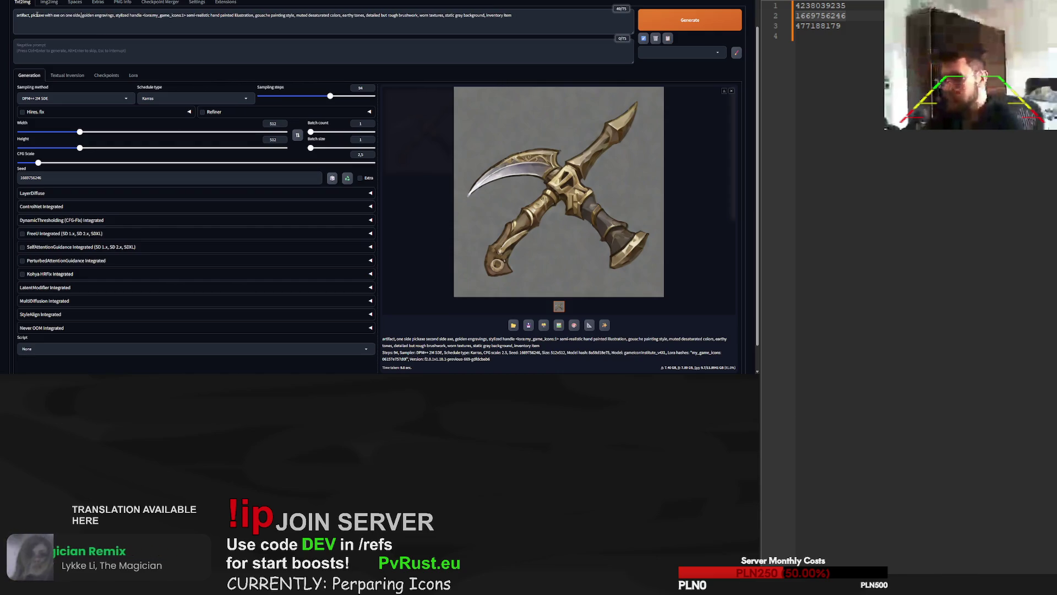
{"action": "left_click", "coordinate": [697, 15]}
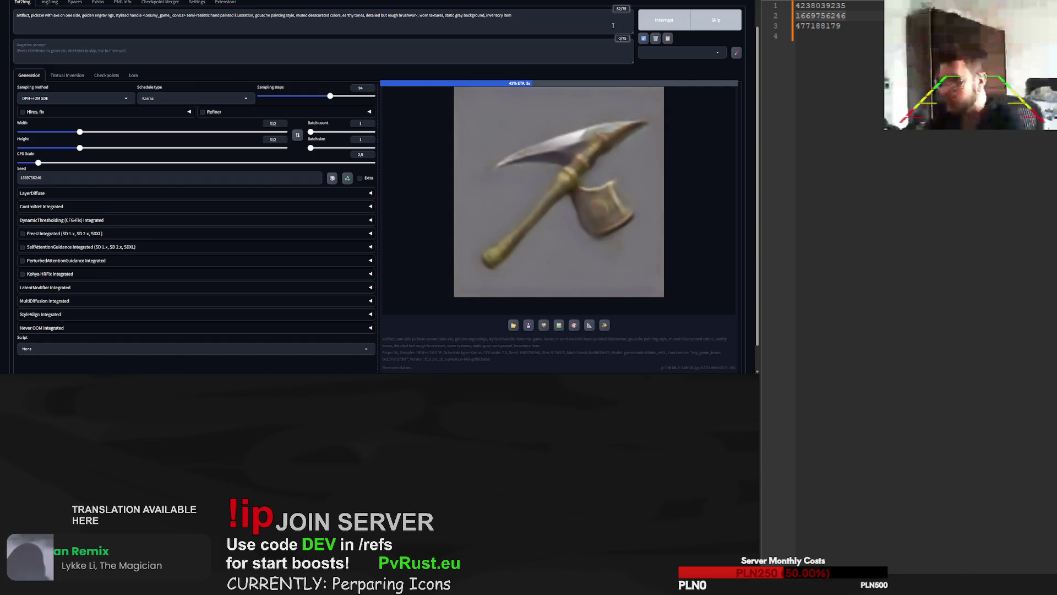
{"action": "left_click_drag", "start_coordinate": [330, 98], "coordinate": [280, 98]}
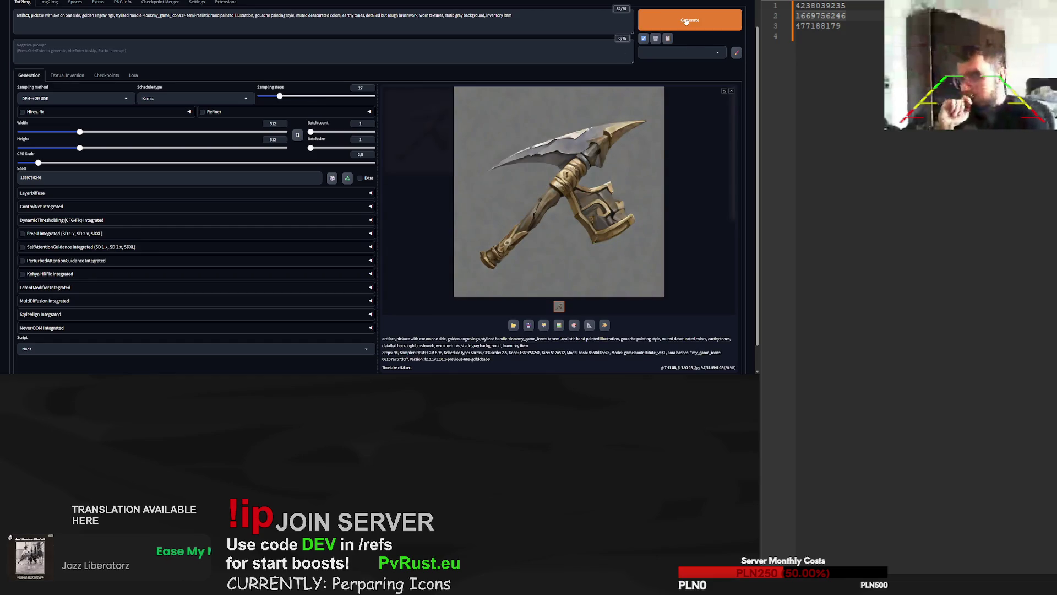
Generate the pickaxe at 27 steps, then switch to a random seed and render six variants
{"action": "left_click", "coordinate": [686, 21]}
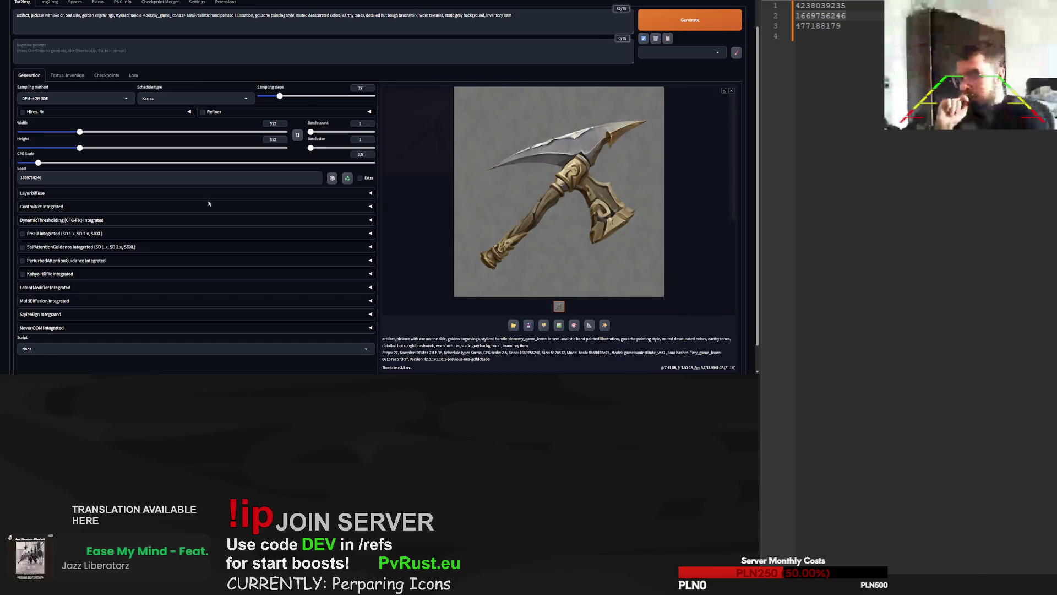
{"action": "left_click", "coordinate": [333, 178]}
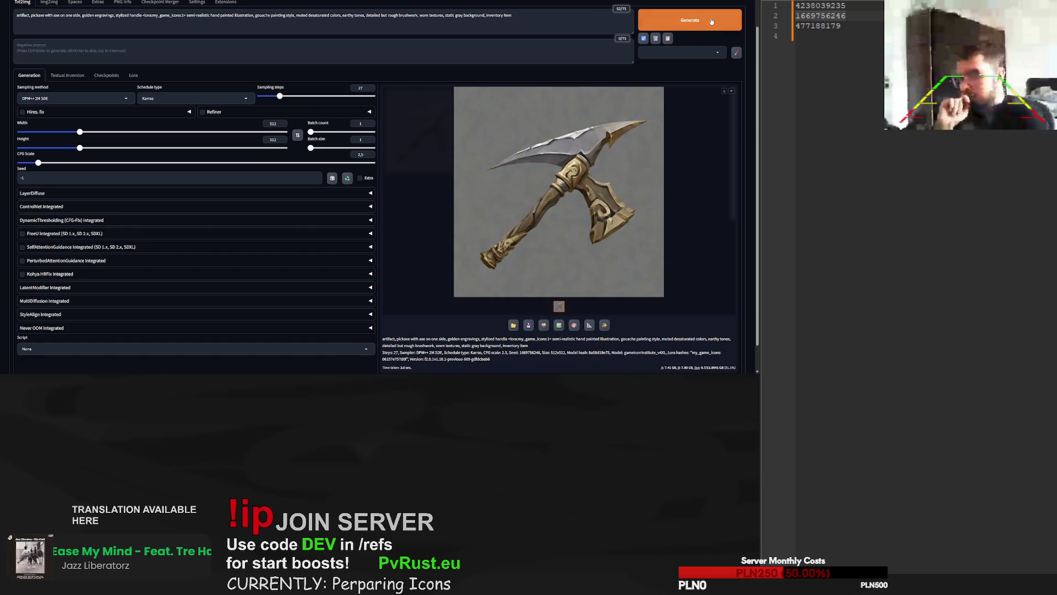
{"action": "left_click", "coordinate": [679, 18]}
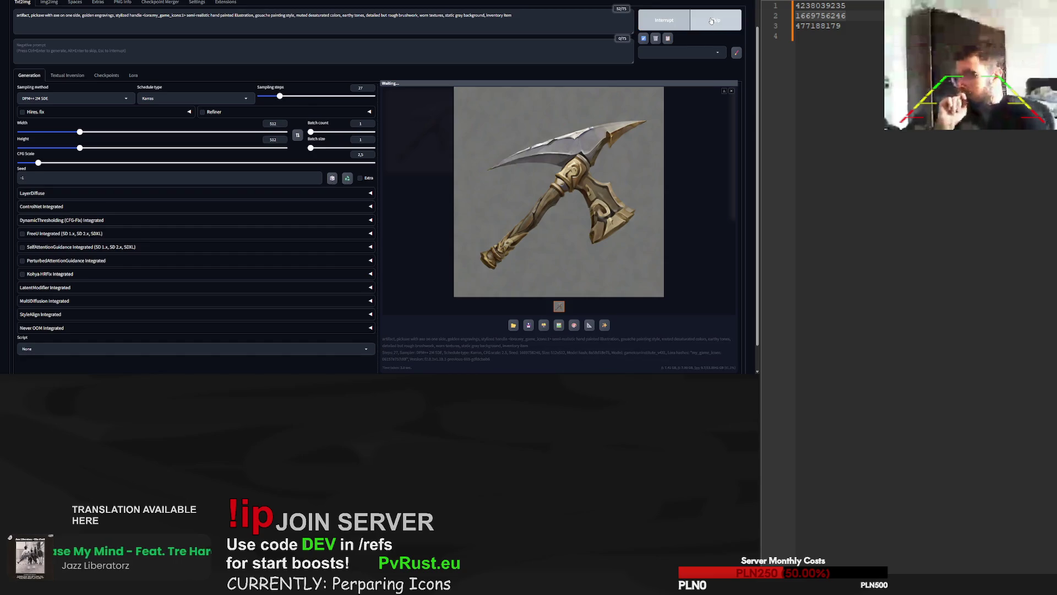
{"action": "left_click", "coordinate": [681, 23]}
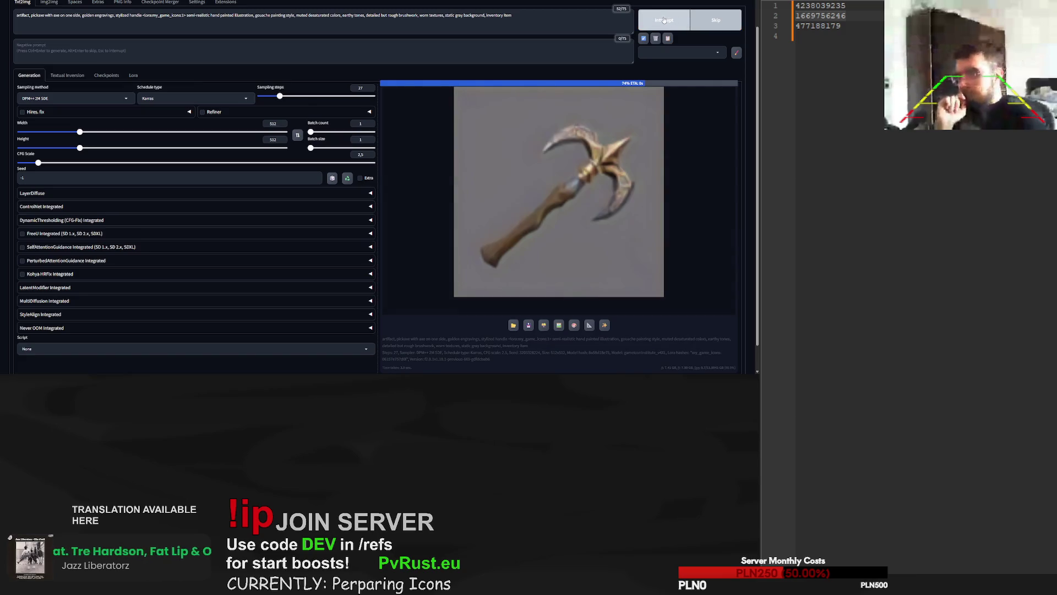
{"action": "left_click", "coordinate": [662, 20]}
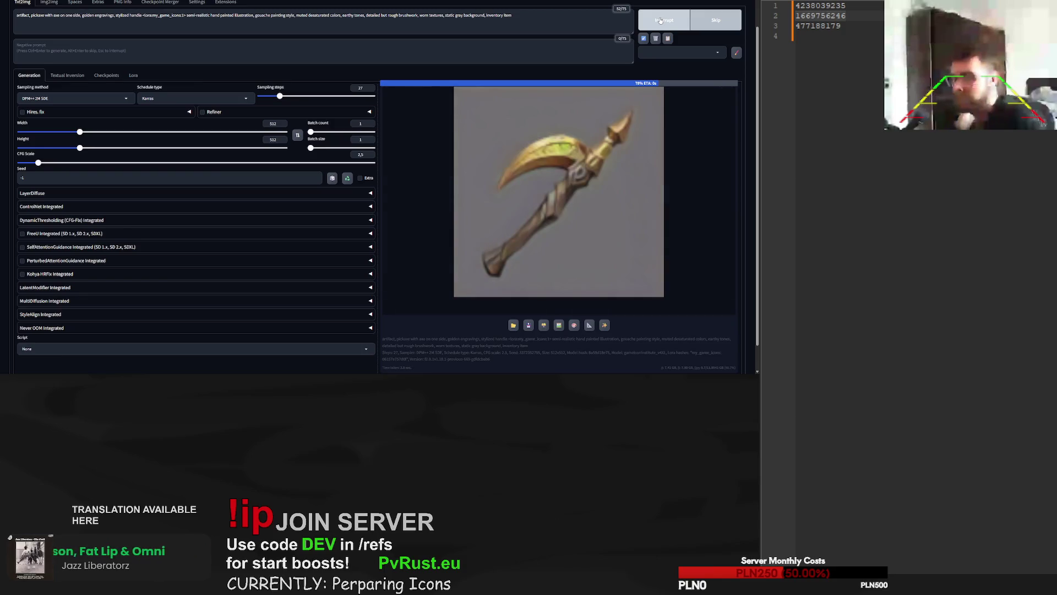
{"action": "left_click", "coordinate": [662, 21]}
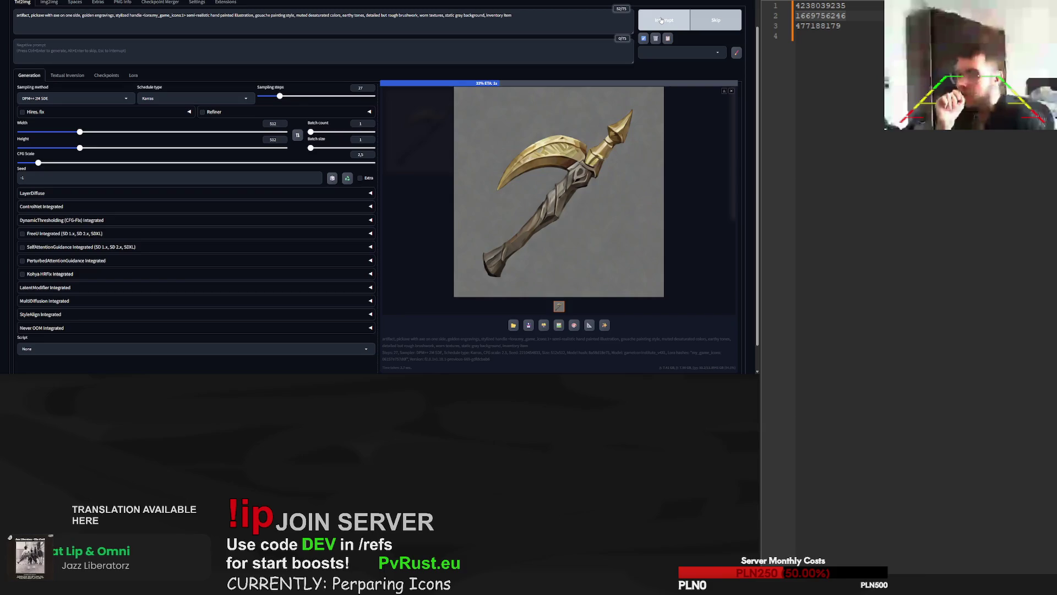
{"action": "left_click", "coordinate": [677, 18]}
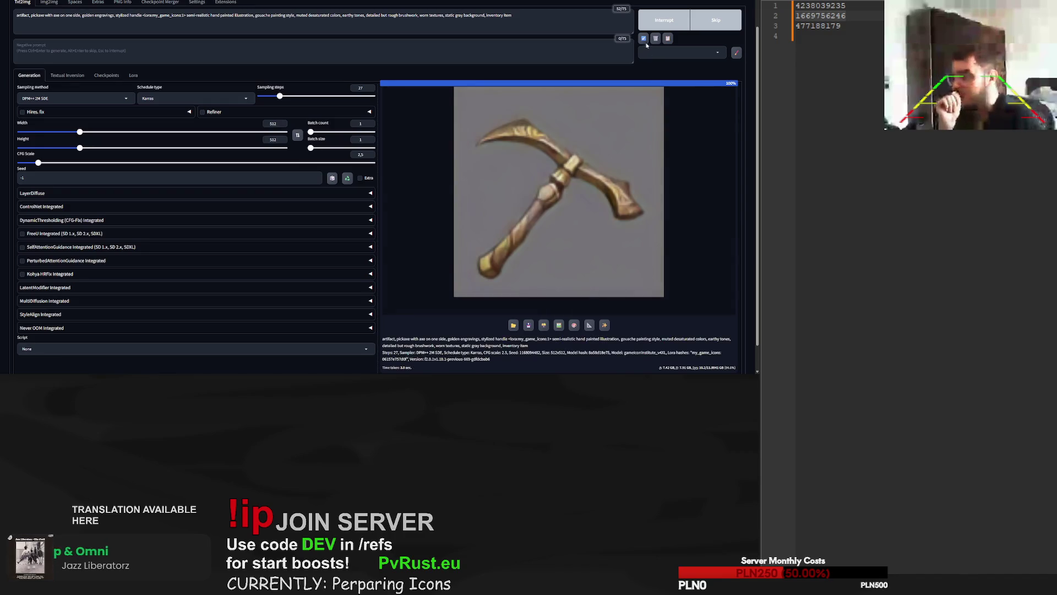
{"action": "left_click", "coordinate": [675, 27]}
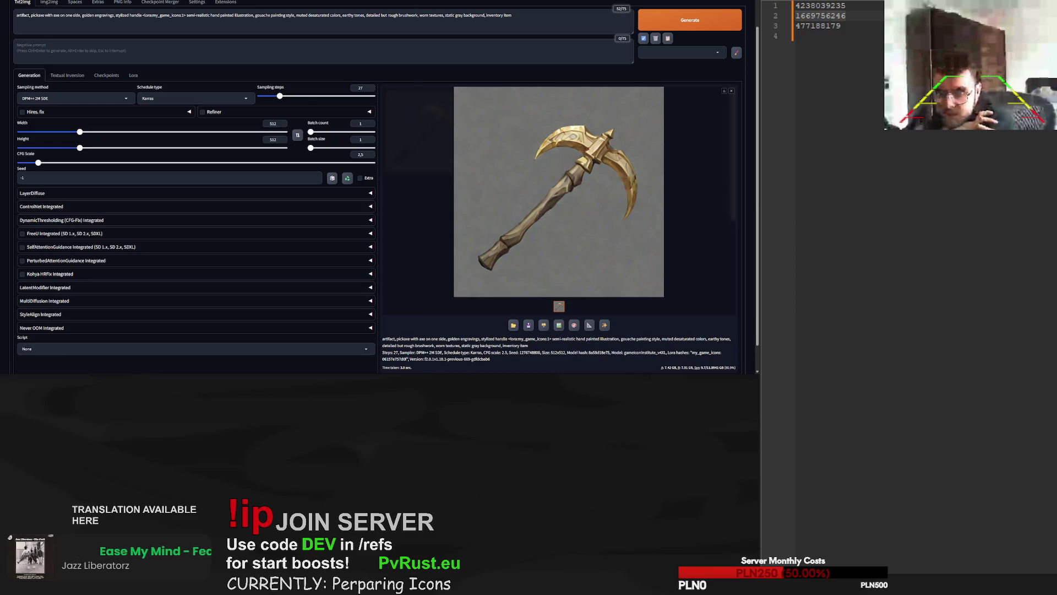
Review the ICONS to-do list in the notes and delete 'with axe on one side' from the prompt
{"action": "key", "text": "ctrl+Tab"}
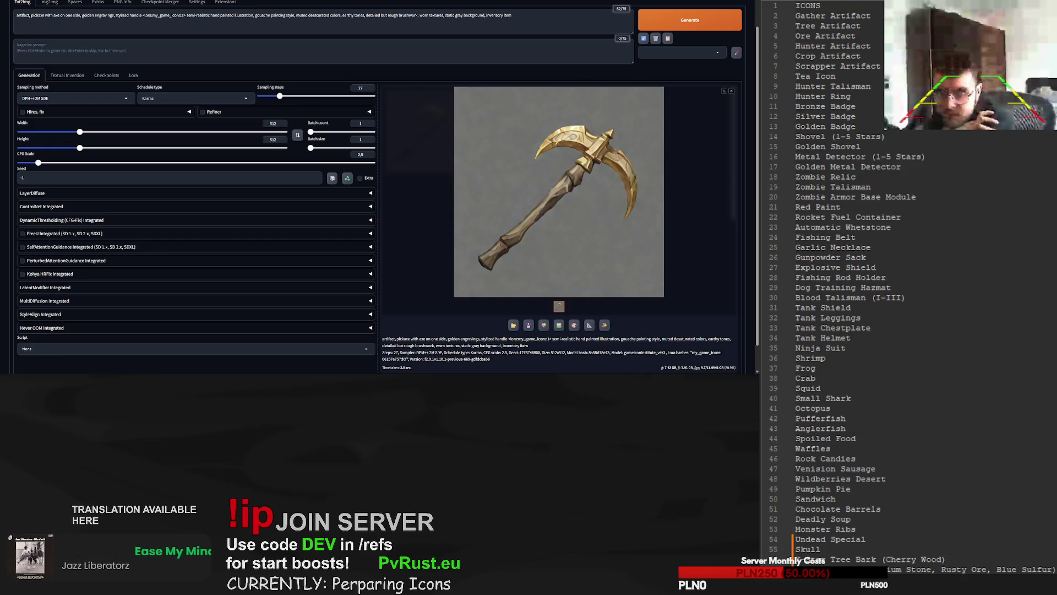
{"action": "key", "text": "ctrl+Tab"}
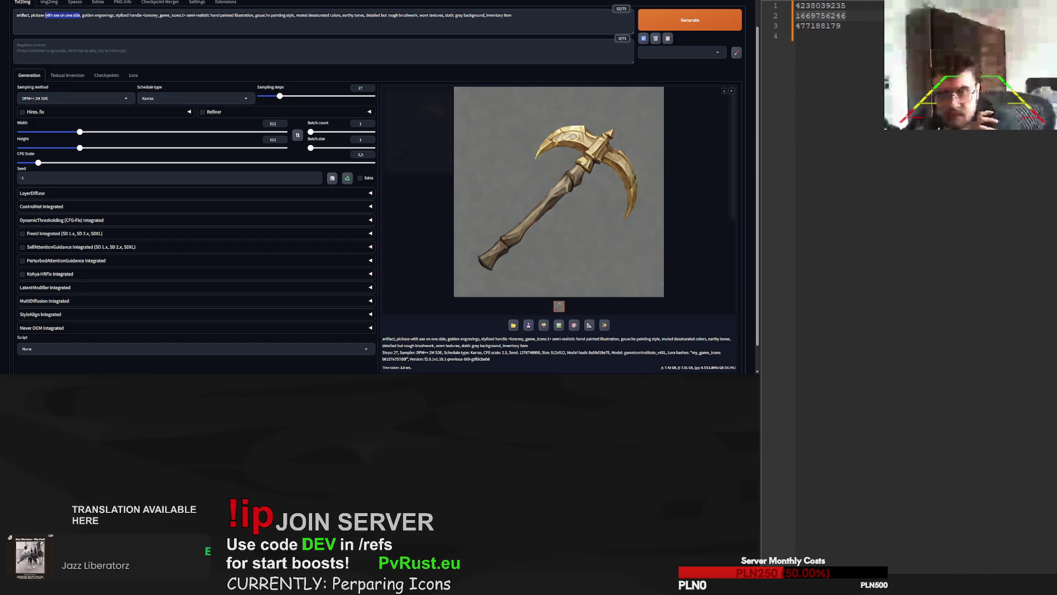
{"action": "key", "text": "BackSpace"}
{"action": "key", "text": "ctrl+Return"}
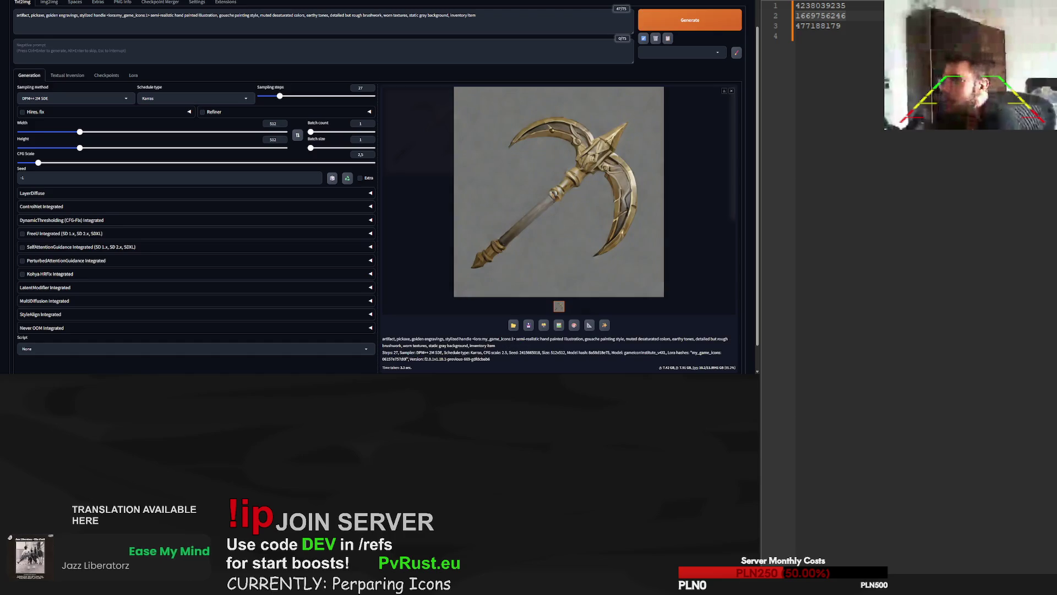
{"action": "left_click", "coordinate": [672, 24]}
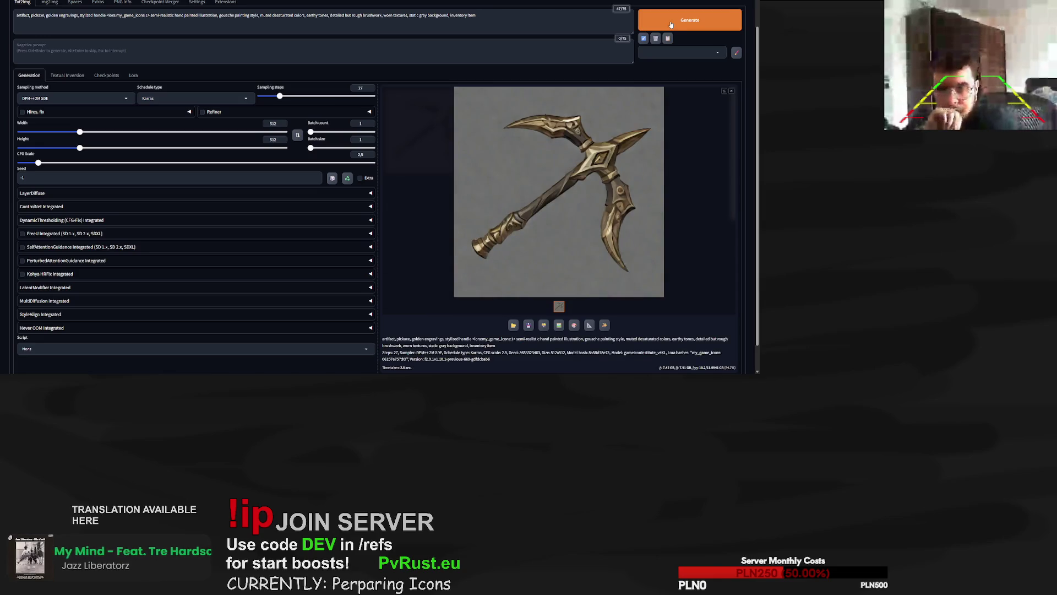
{"action": "double_click", "coordinate": [528, 352]}
{"action": "key", "text": "ctrl+c"}
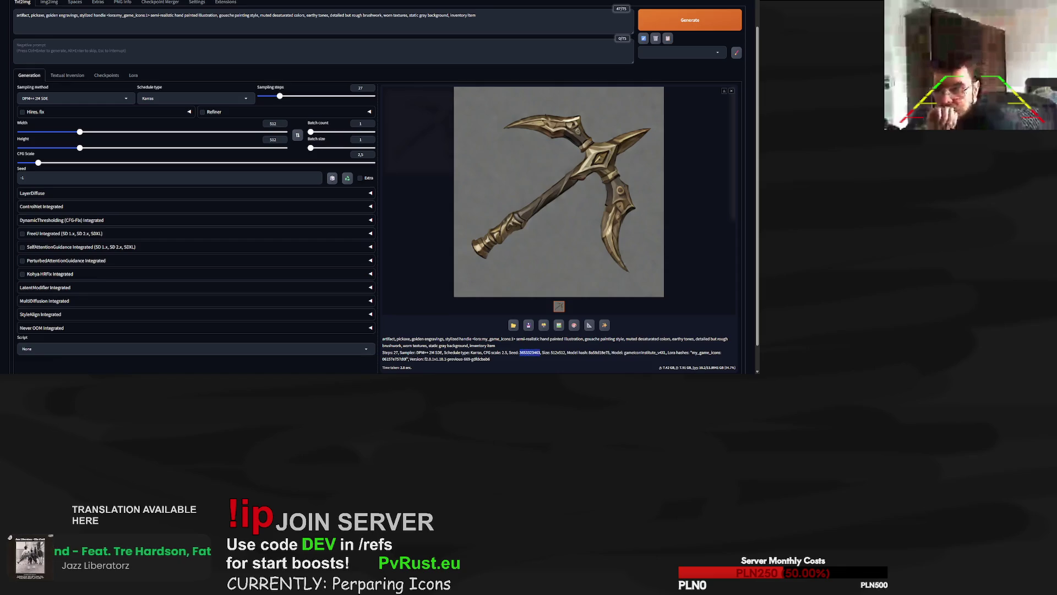
{"action": "key", "text": "alt+Tab"}
{"action": "key", "text": "ctrl+a"}
{"action": "key", "text": "ctrl+v"}
{"action": "left_click", "coordinate": [673, 22]}
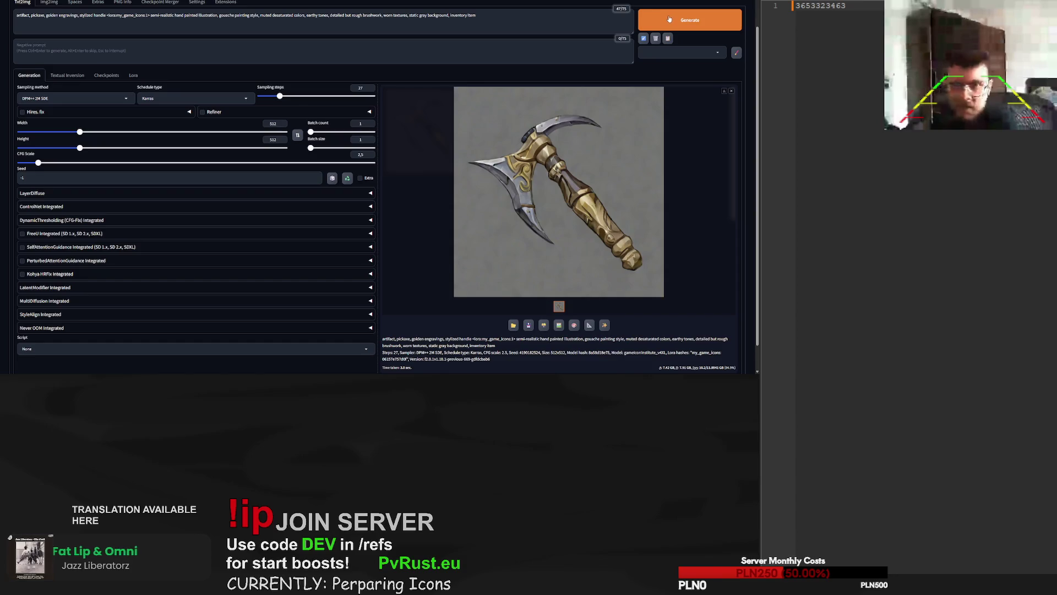
{"action": "double_click", "coordinate": [530, 352]}
{"action": "key", "text": "ctrl+c"}
{"action": "key", "text": "alt+Tab"}
{"action": "key", "text": "Return"}
{"action": "key", "text": "Return"}
{"action": "key", "text": "Return"}
{"action": "key", "text": "ctrl+v"}
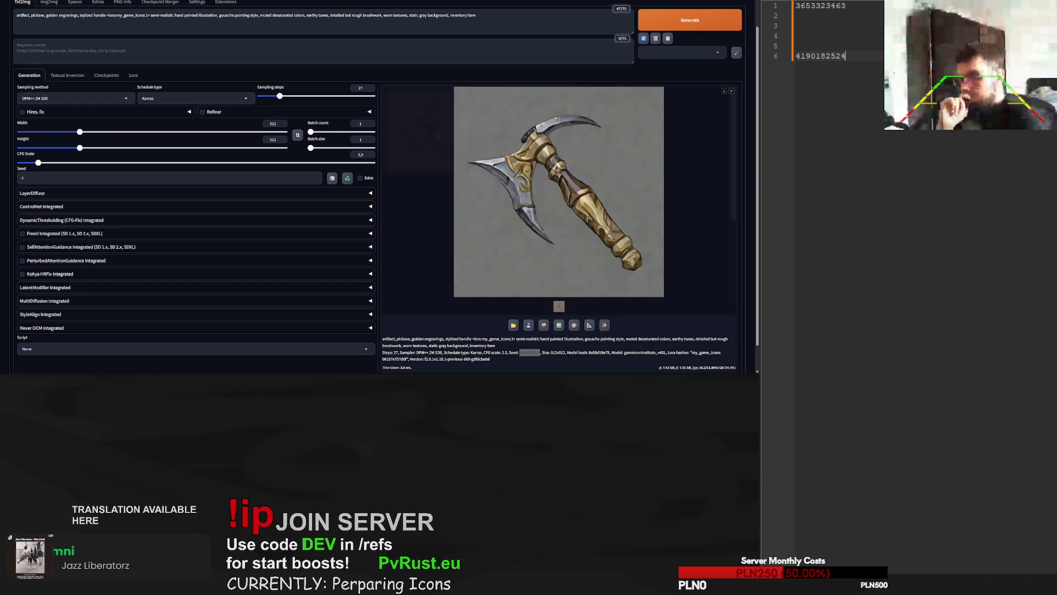
{"action": "left_click", "coordinate": [633, 137]}
{"action": "key", "text": "Escape"}
{"action": "left_click", "coordinate": [686, 20]}
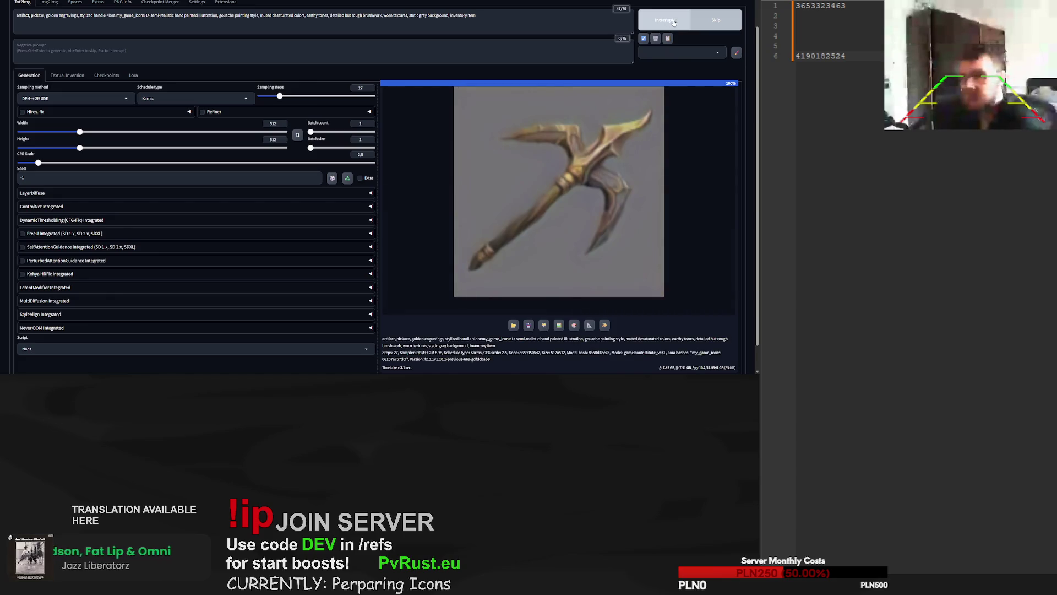
Generate seven more random-seed pickaxe variants
{"action": "left_click", "coordinate": [674, 21]}
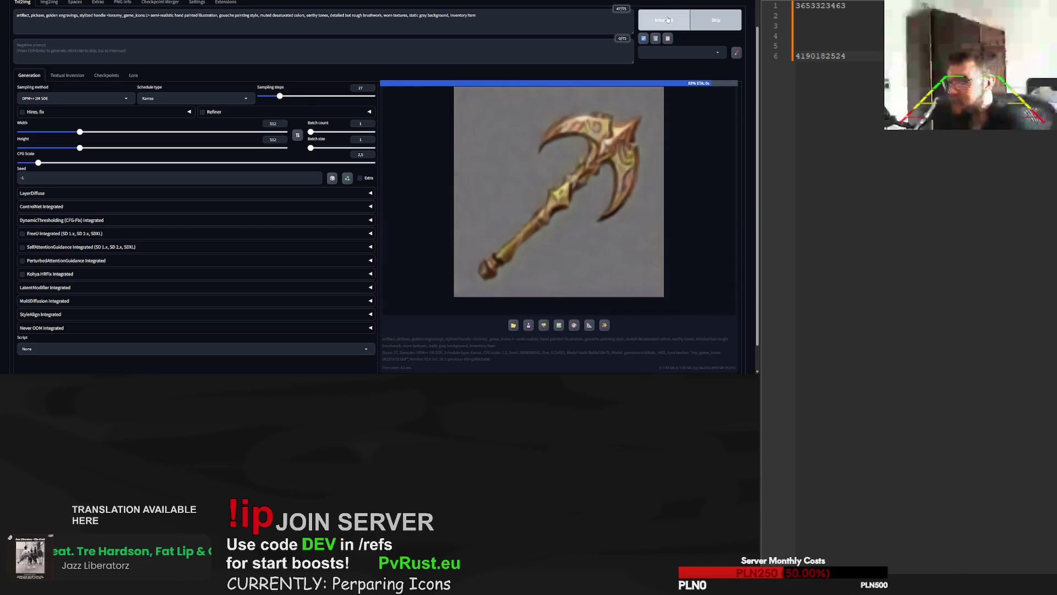
{"action": "left_click", "coordinate": [661, 21]}
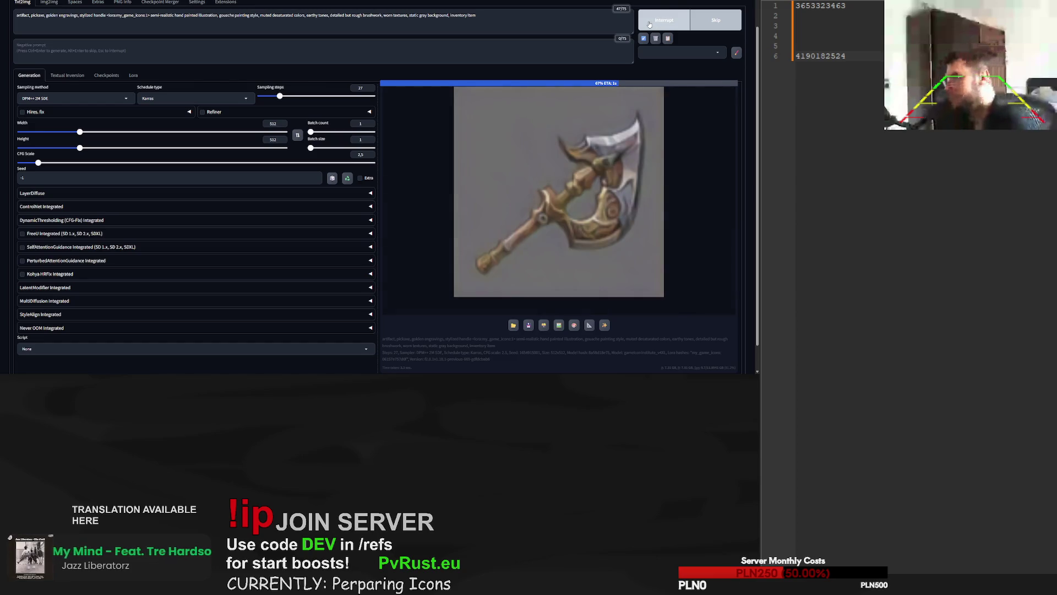
{"action": "left_click", "coordinate": [663, 22]}
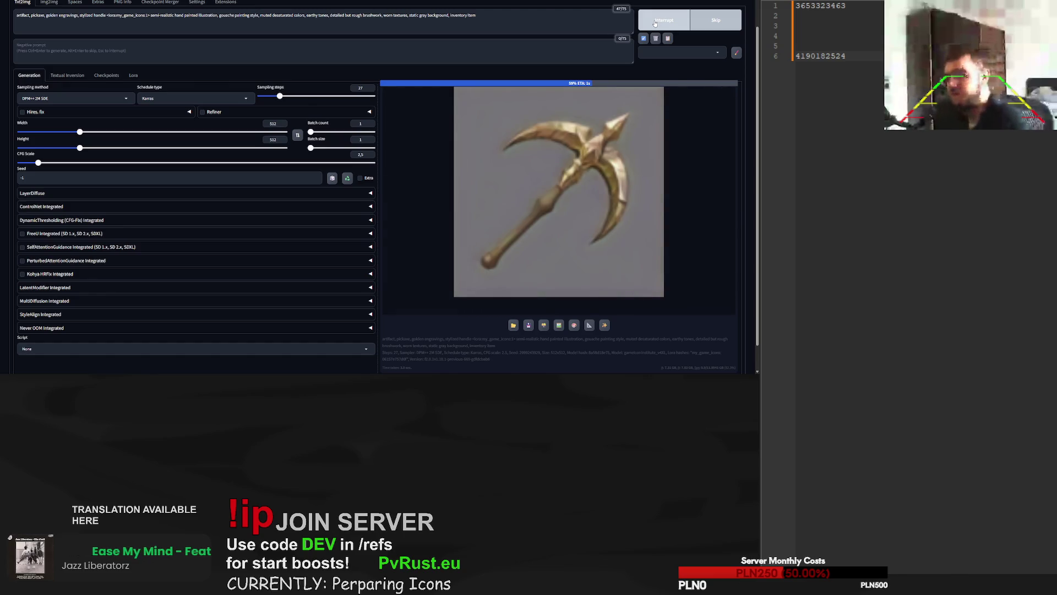
{"action": "left_click", "coordinate": [668, 21]}
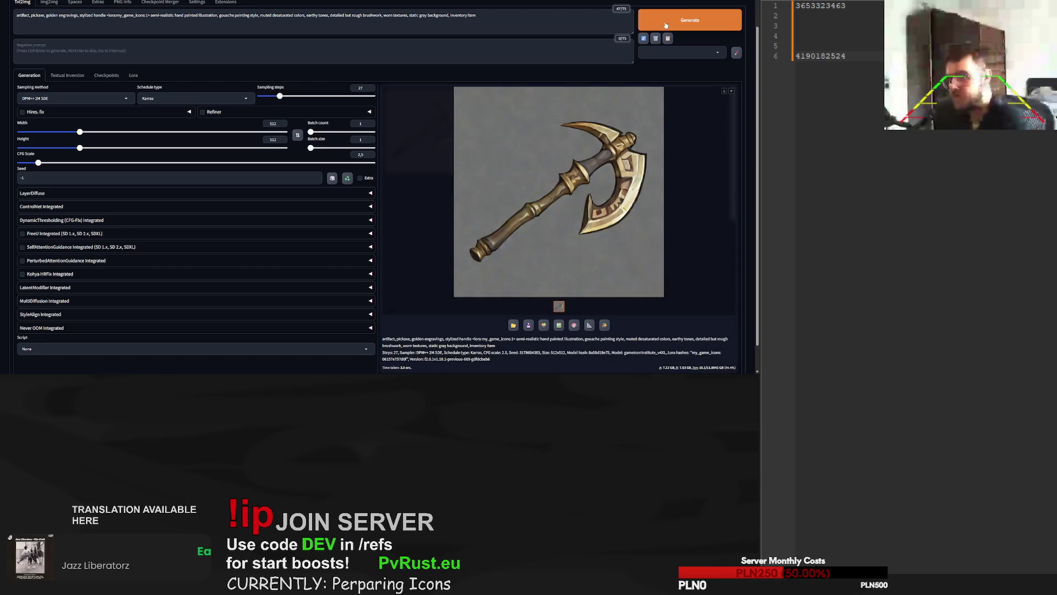
{"action": "left_click", "coordinate": [665, 25]}
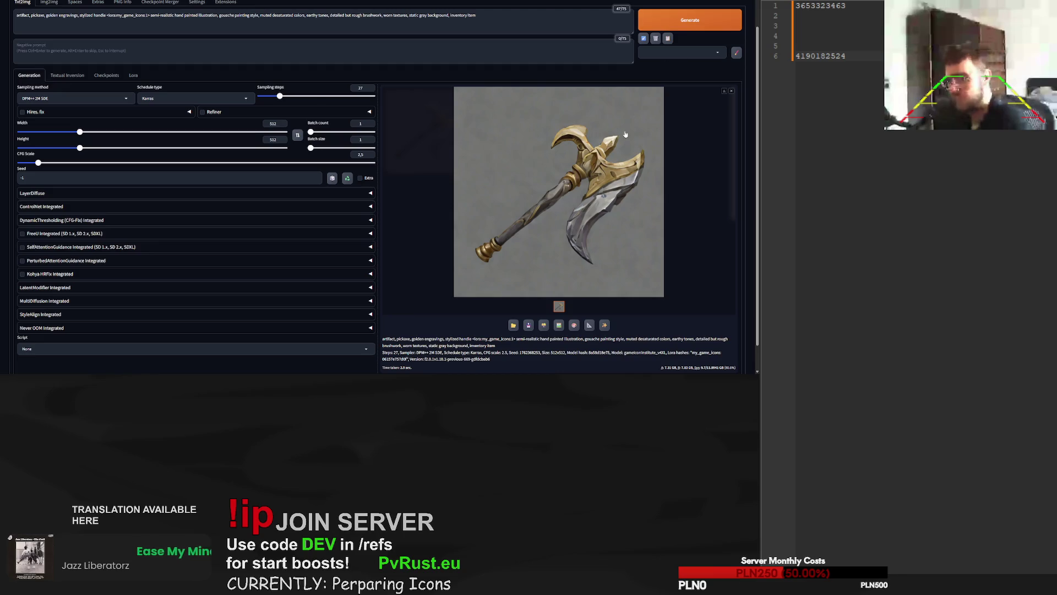
{"action": "left_click", "coordinate": [706, 22]}
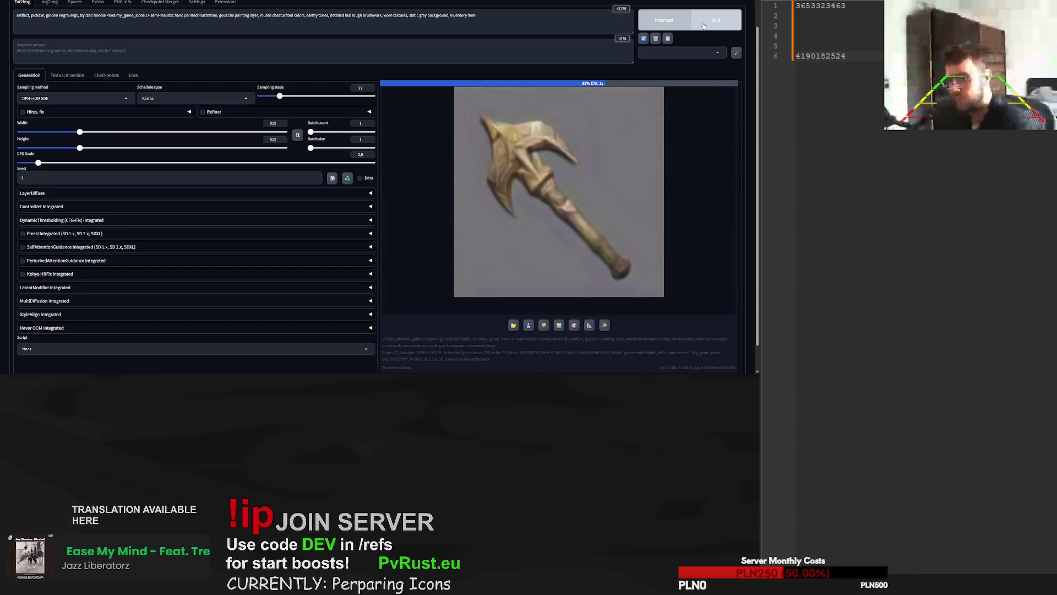
{"action": "left_click", "coordinate": [704, 25]}
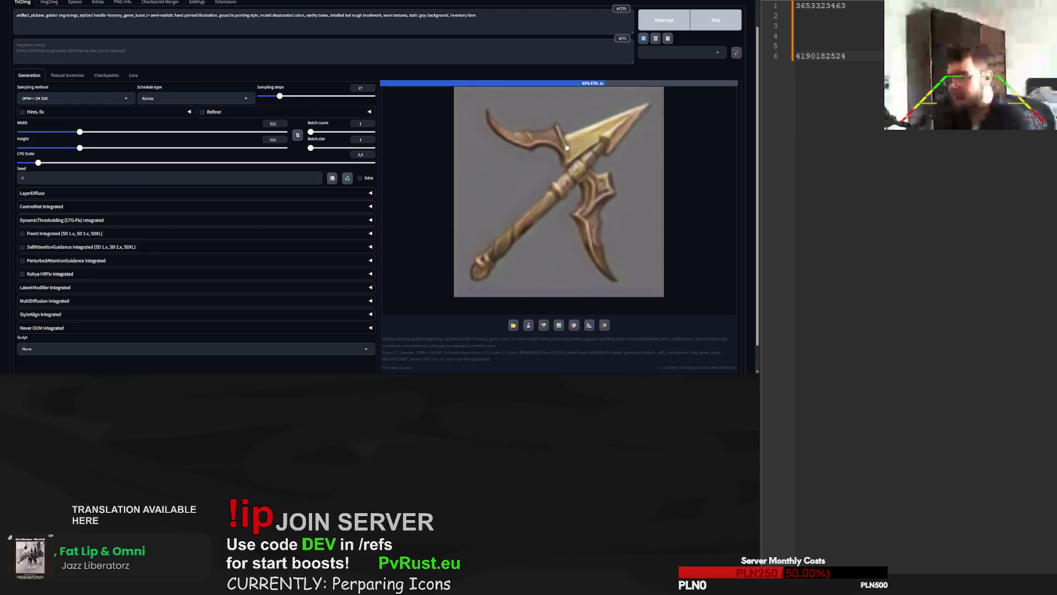
{"action": "double_click", "coordinate": [37, 14]}
Try 'icepick' in place of 'pickaxe' and render, then restore 'pickaxe,' in the prompt
{"action": "type", "text": "icepick"}
{"action": "type", "text": "k"}
{"action": "key", "text": "ctrl+Return"}
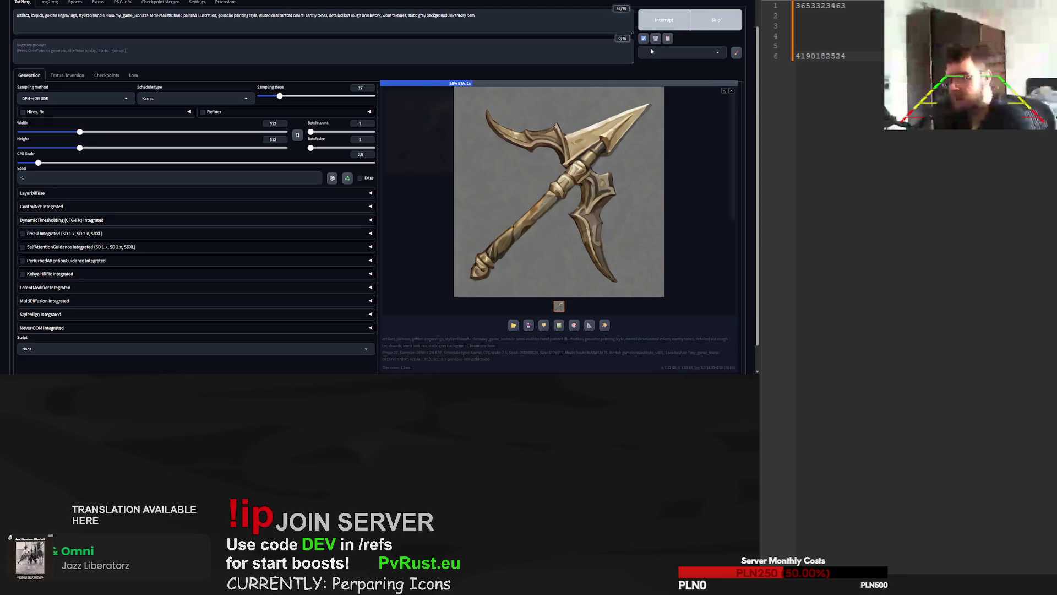
{"action": "double_click", "coordinate": [37, 15]}
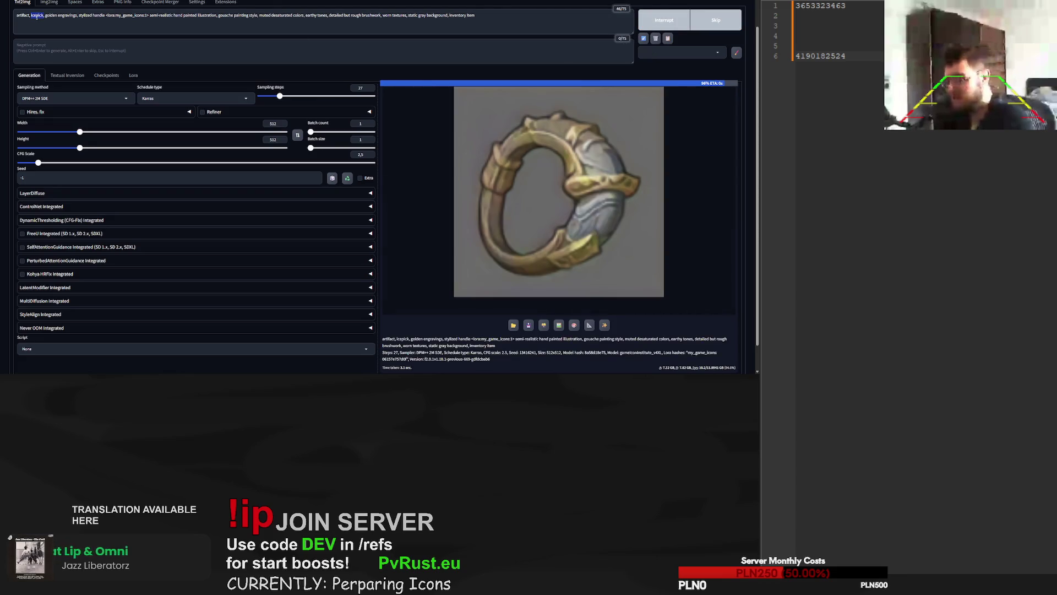
{"action": "type", "text": "pcik"}
{"action": "type", "text": "axe,"}
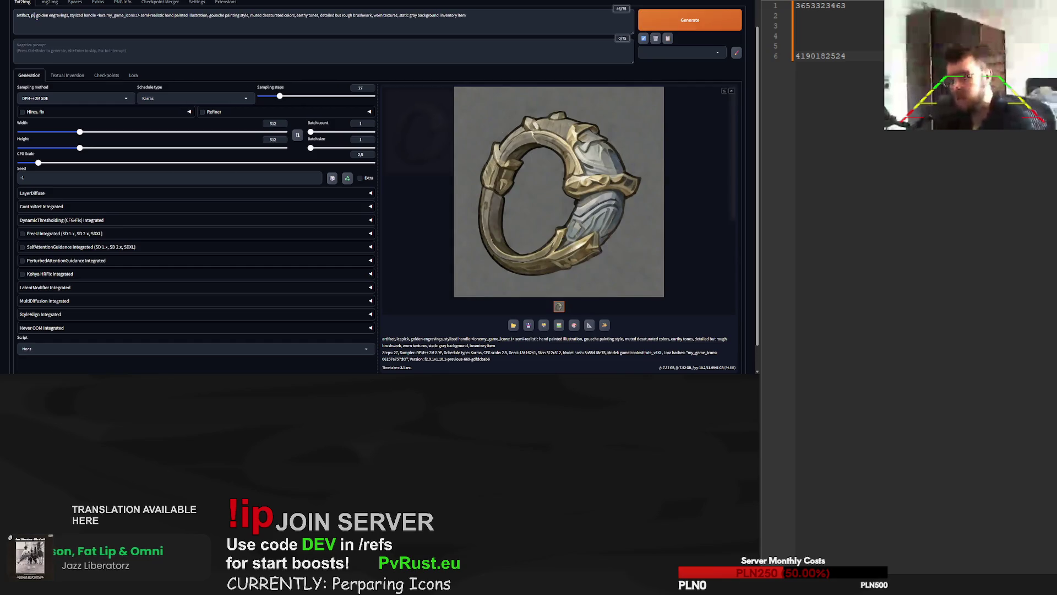
Render four more random-seed pickaxe variants, stopping the last render
{"action": "left_click", "coordinate": [688, 24]}
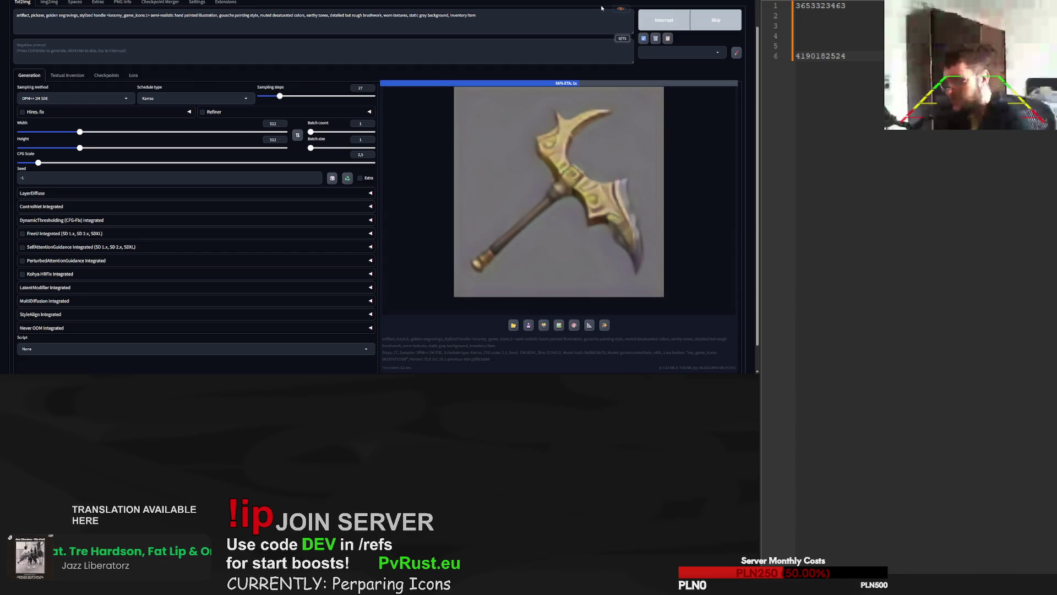
{"action": "left_click", "coordinate": [689, 21]}
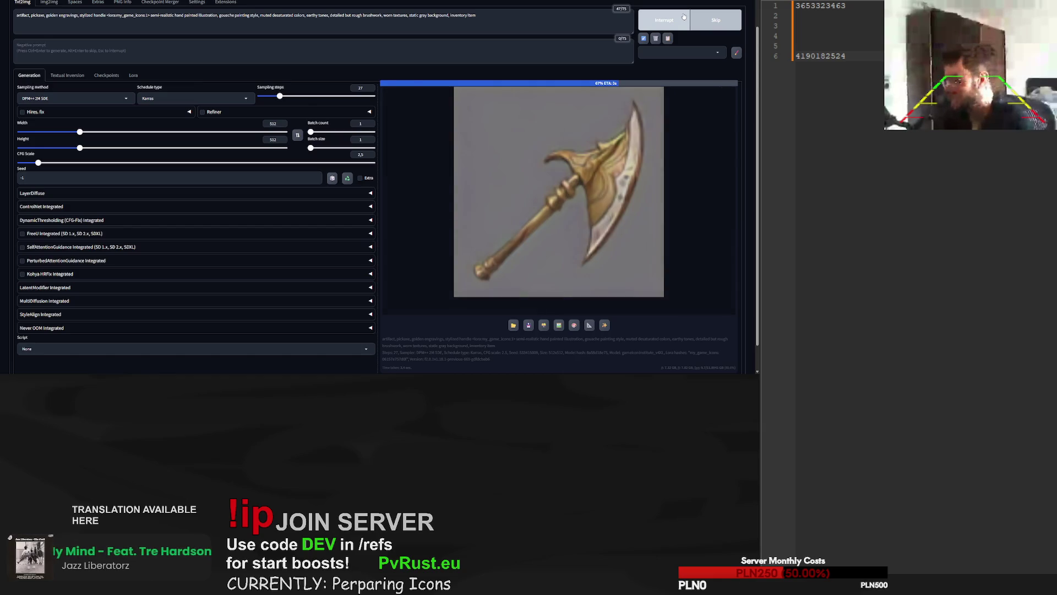
{"action": "left_click", "coordinate": [691, 20]}
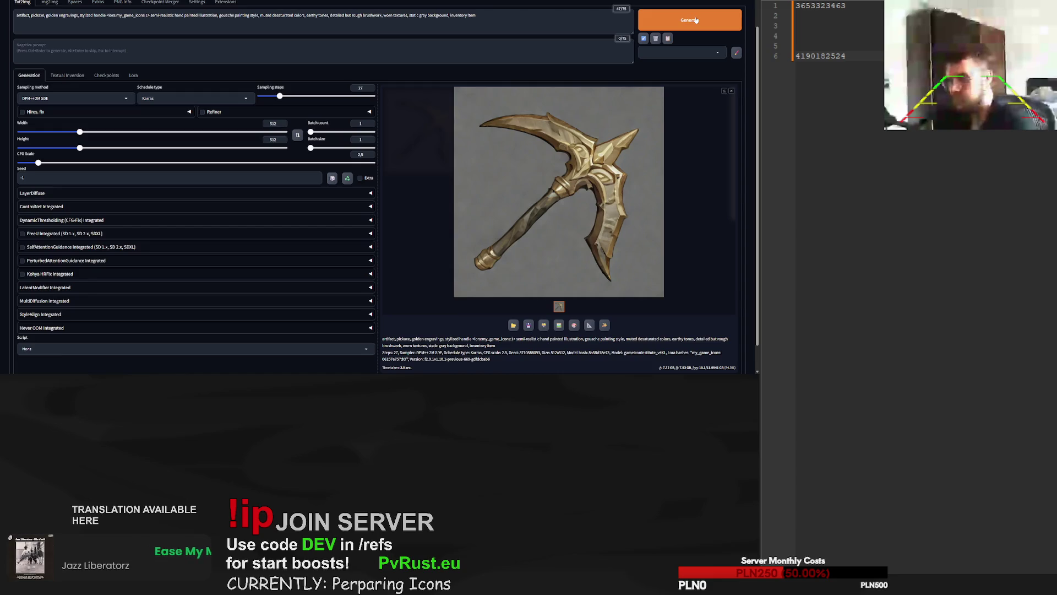
{"action": "left_click", "coordinate": [697, 21]}
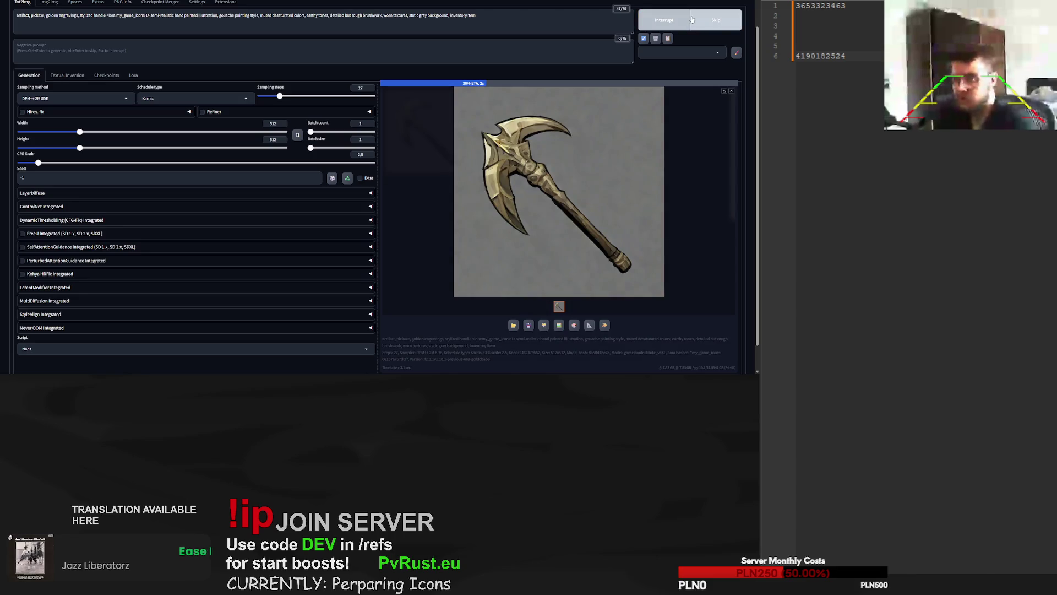
{"action": "left_click", "coordinate": [686, 19]}
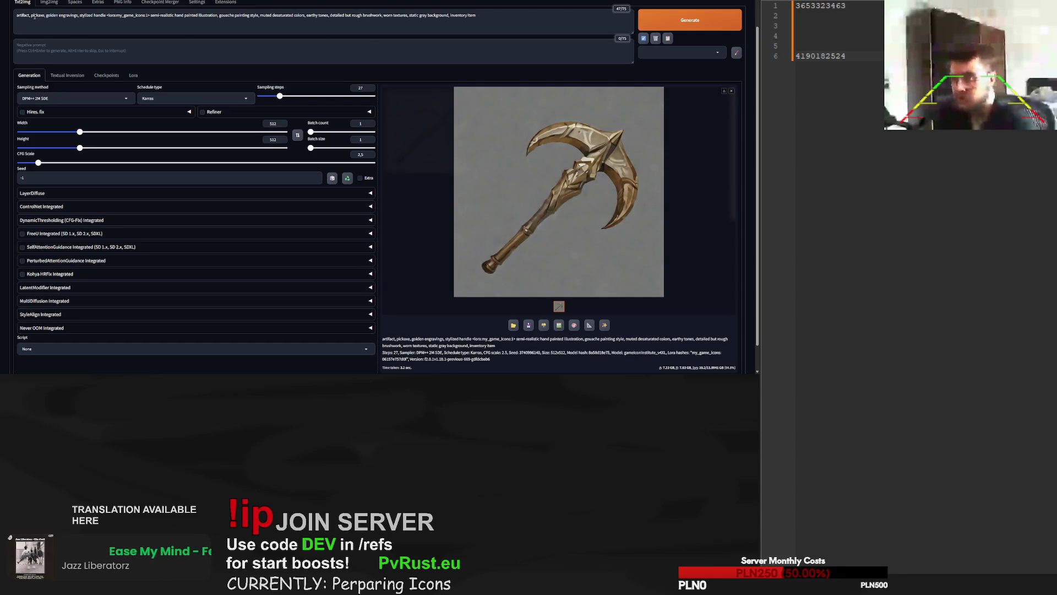
Add 'wide' before pickaxe in the prompt and render several random-seed variants
{"action": "type", "text": "wide"}
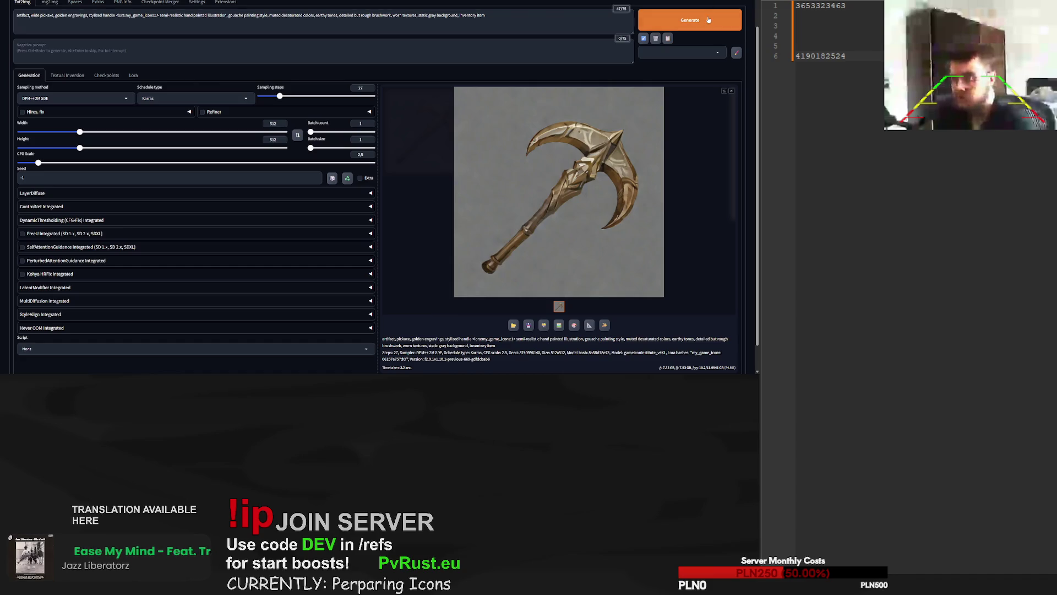
{"action": "left_click", "coordinate": [708, 20]}
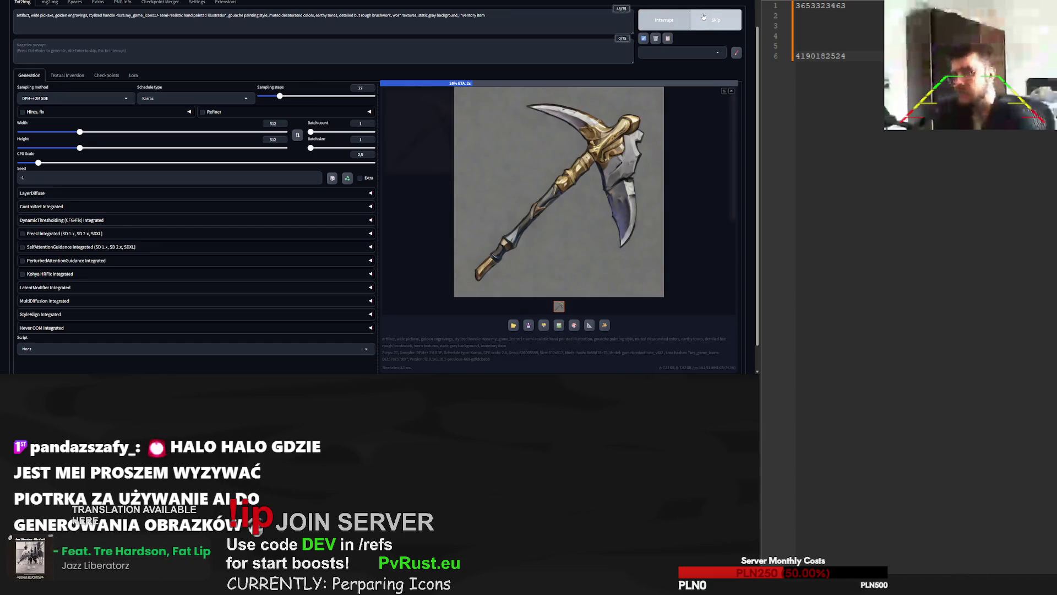
{"action": "left_click", "coordinate": [703, 18]}
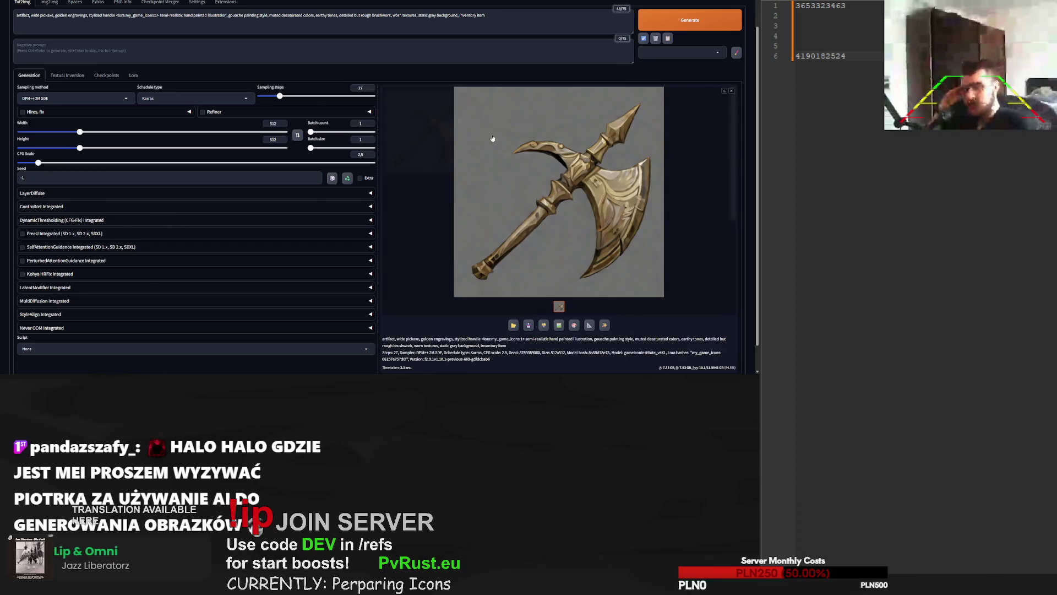
{"action": "left_click", "coordinate": [689, 27]}
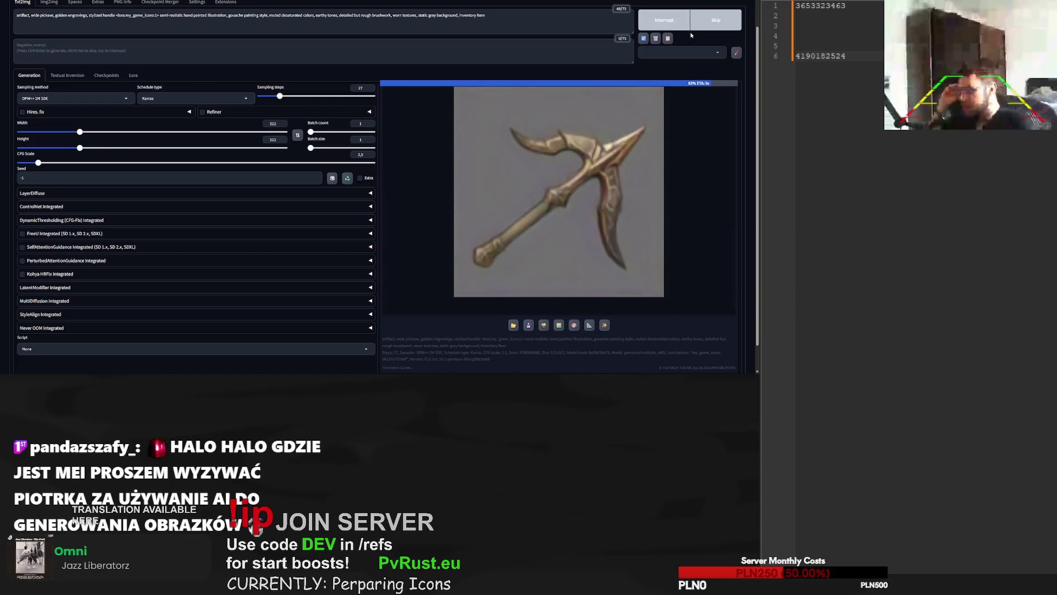
{"action": "left_click", "coordinate": [694, 28]}
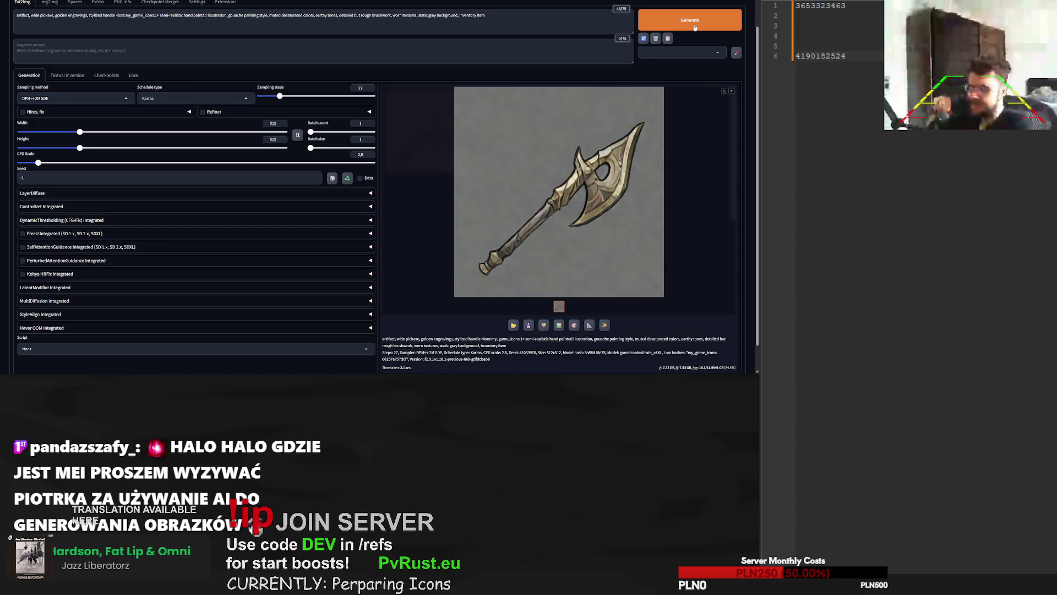
{"action": "left_click", "coordinate": [695, 28]}
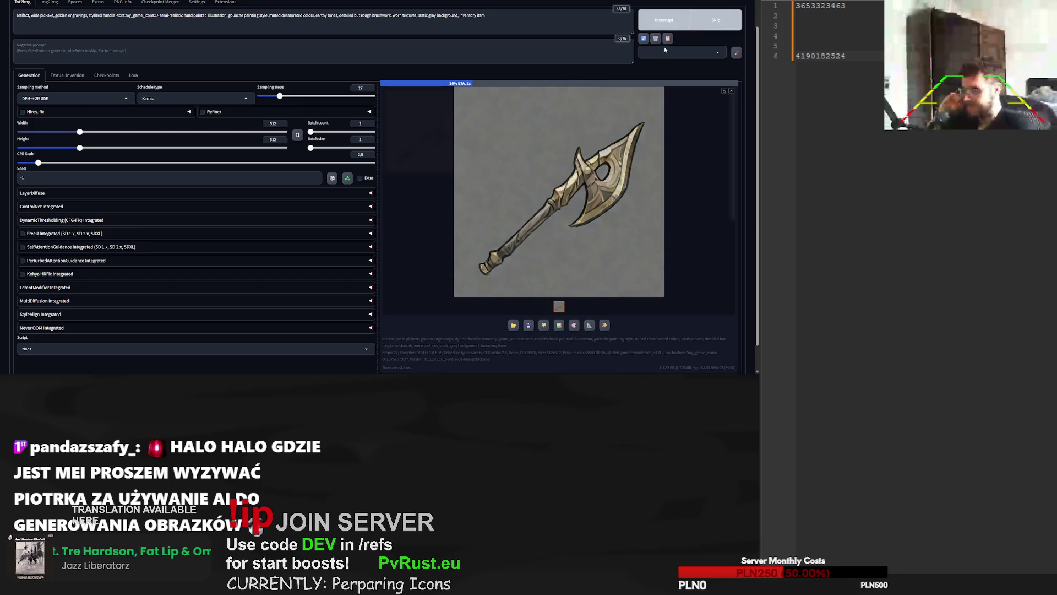
Render five more wide-pickaxe variants, then change 'wide' to 'both side'
{"action": "left_click", "coordinate": [686, 24]}
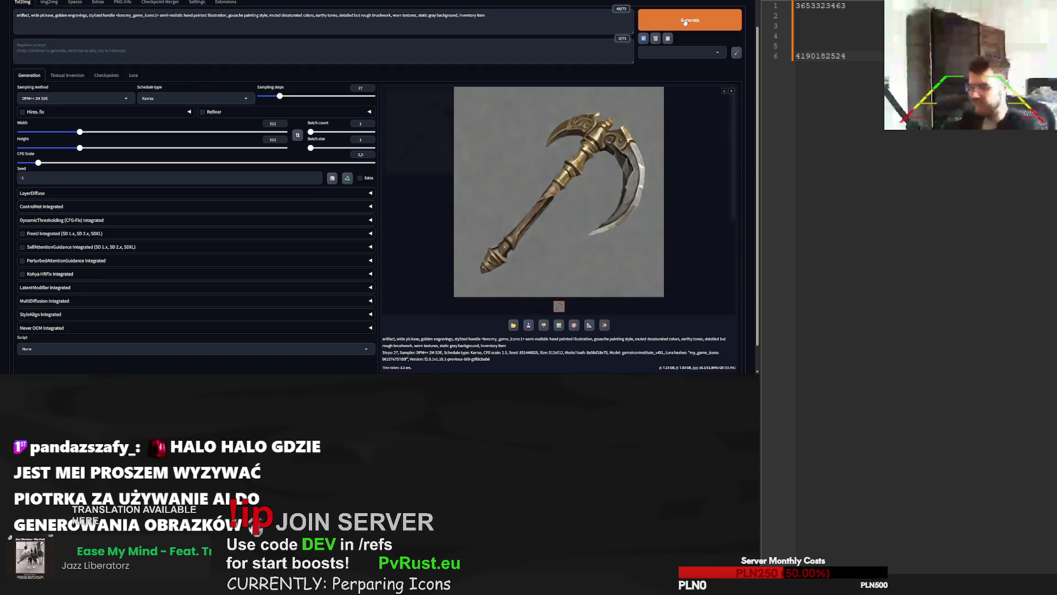
{"action": "left_click", "coordinate": [686, 22]}
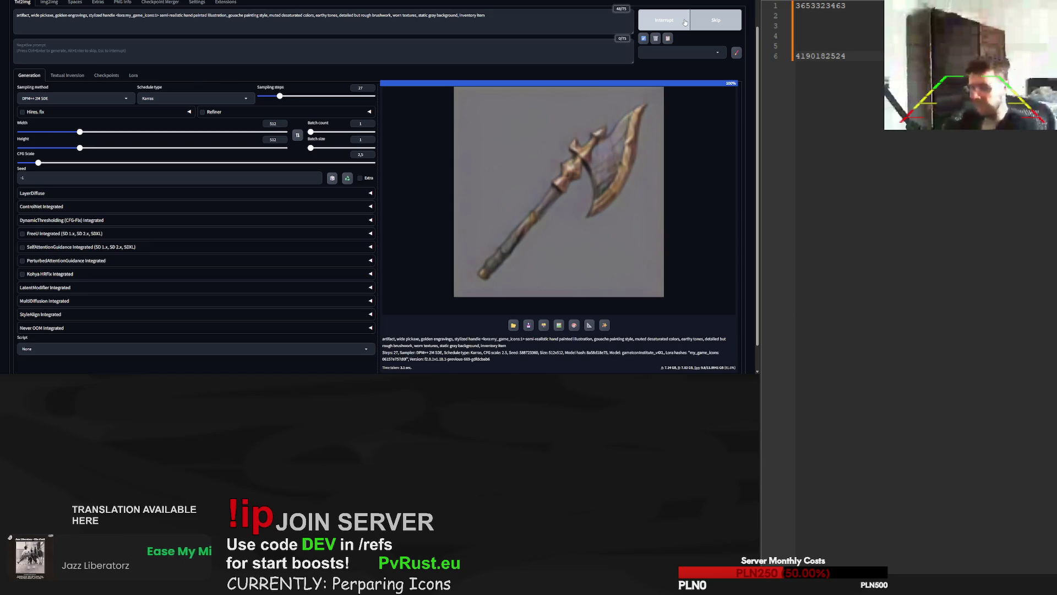
{"action": "left_click", "coordinate": [685, 22]}
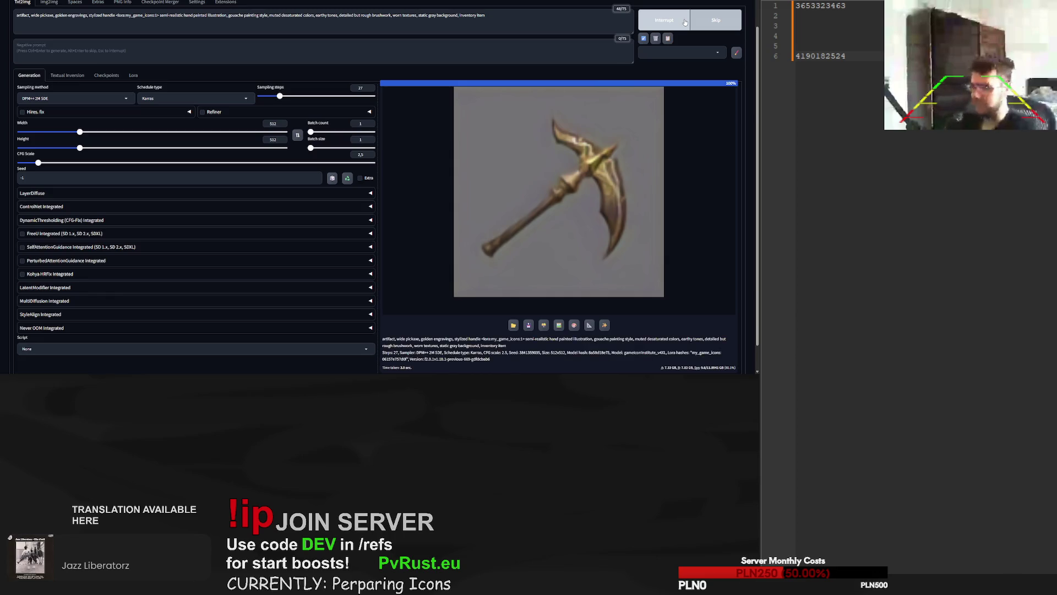
{"action": "left_click", "coordinate": [685, 22]}
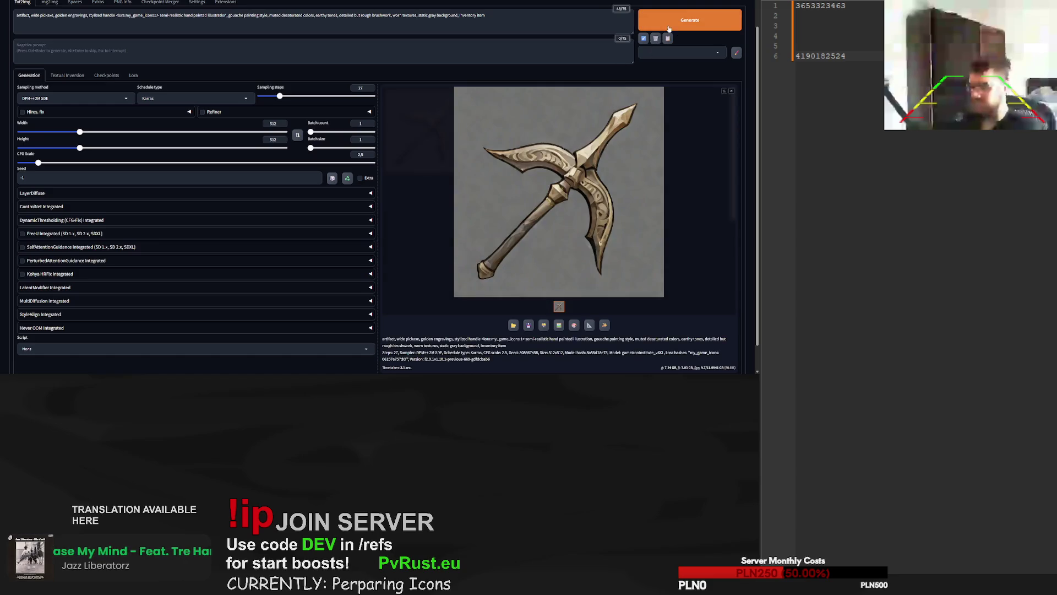
{"action": "left_click", "coordinate": [670, 26]}
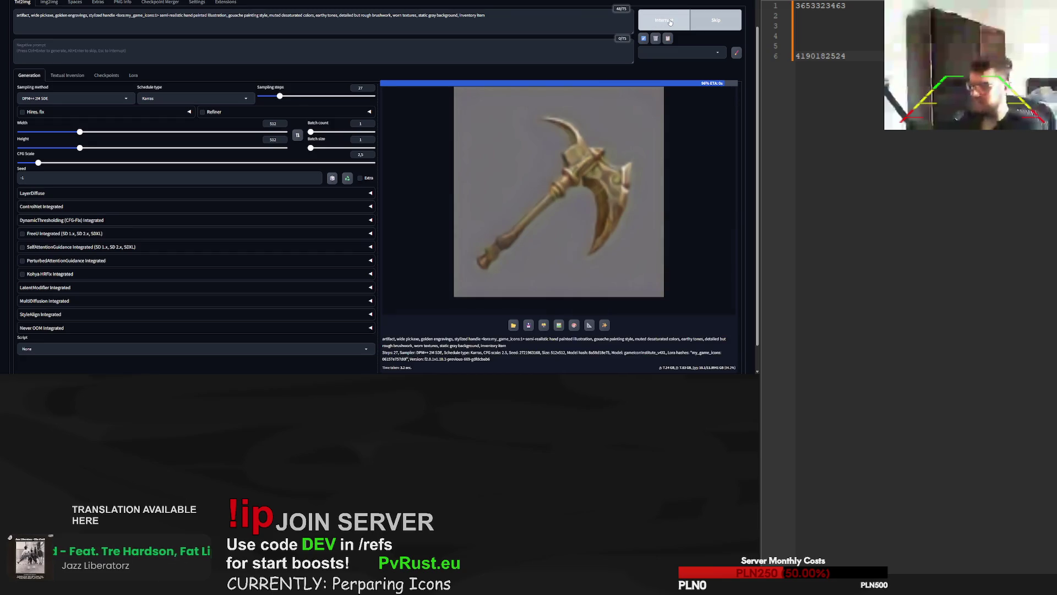
{"action": "type", "text": "both side"}
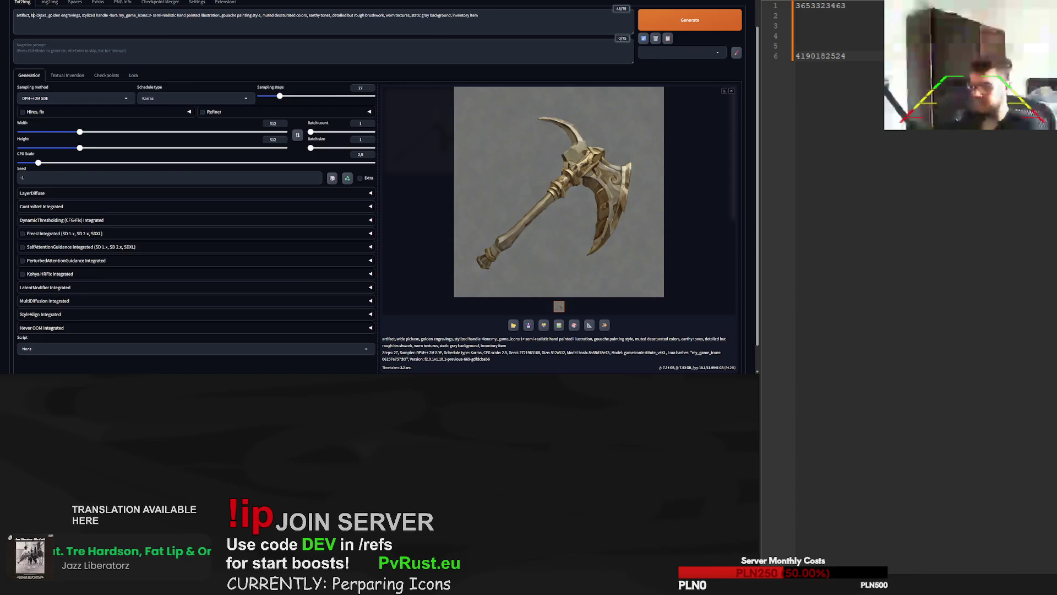
Generate six random-seed variations of the both-side pickaxe
{"action": "left_click", "coordinate": [647, 29]}
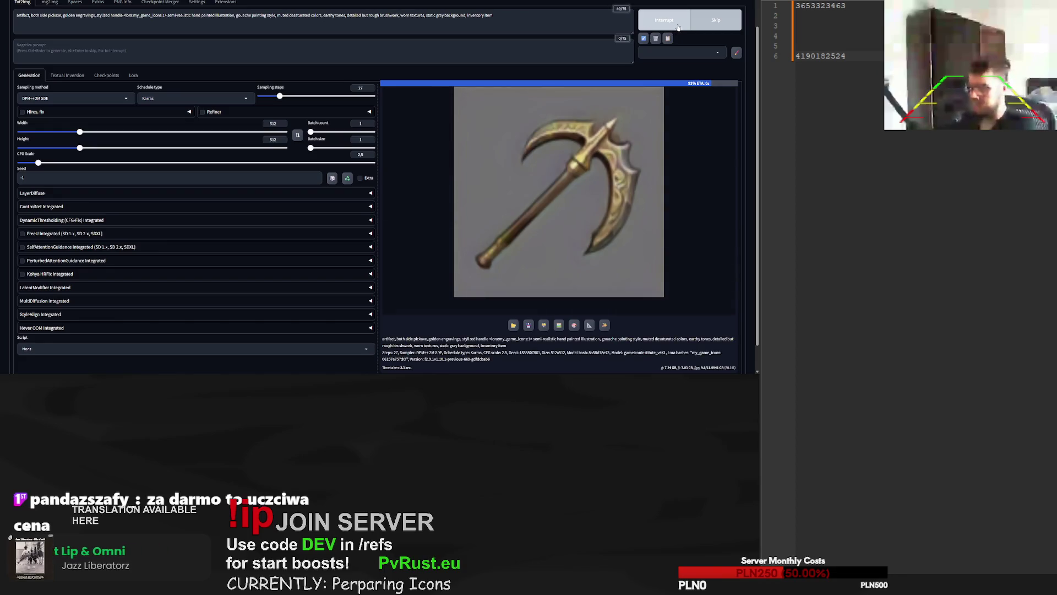
{"action": "left_click", "coordinate": [696, 26]}
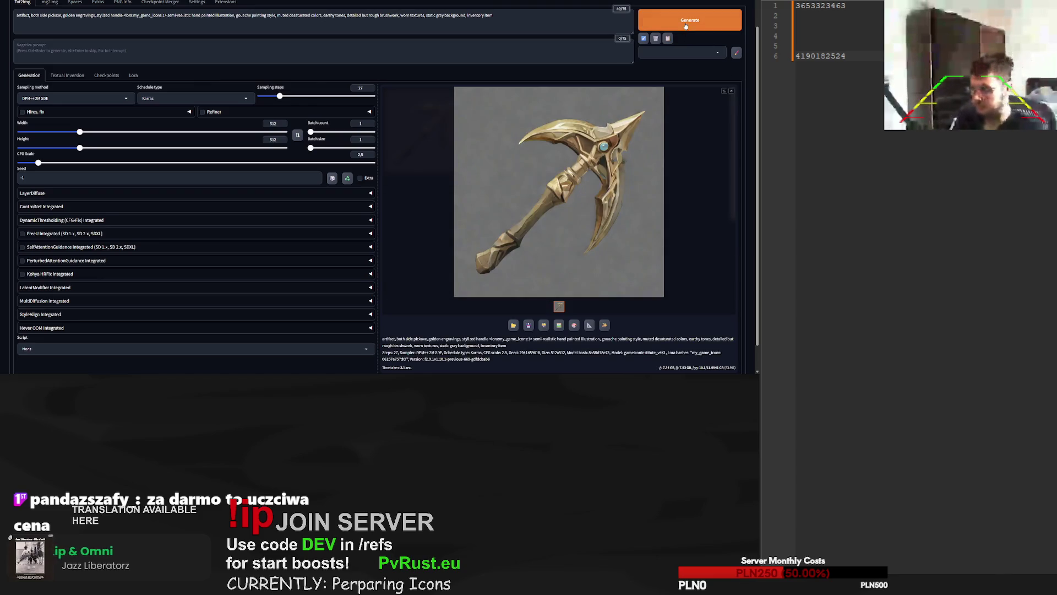
{"action": "left_click", "coordinate": [669, 22]}
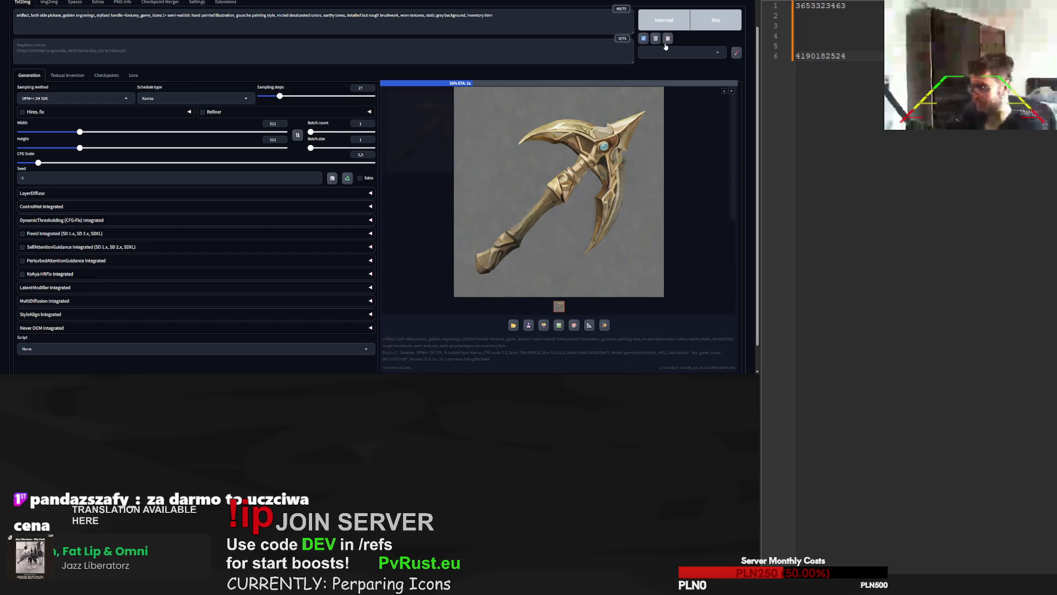
{"action": "left_click", "coordinate": [688, 22]}
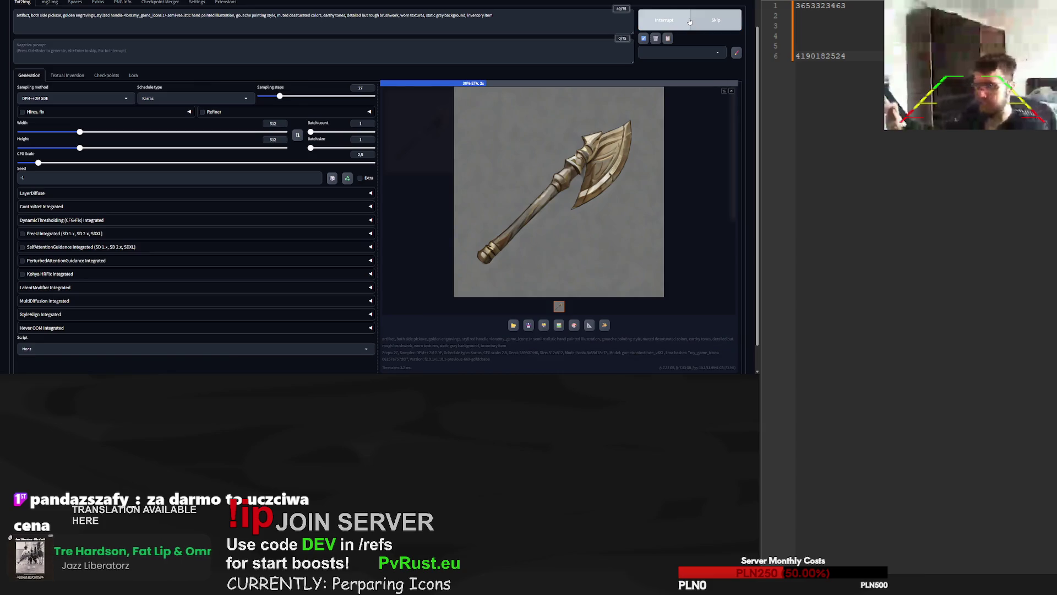
{"action": "left_click", "coordinate": [683, 26]}
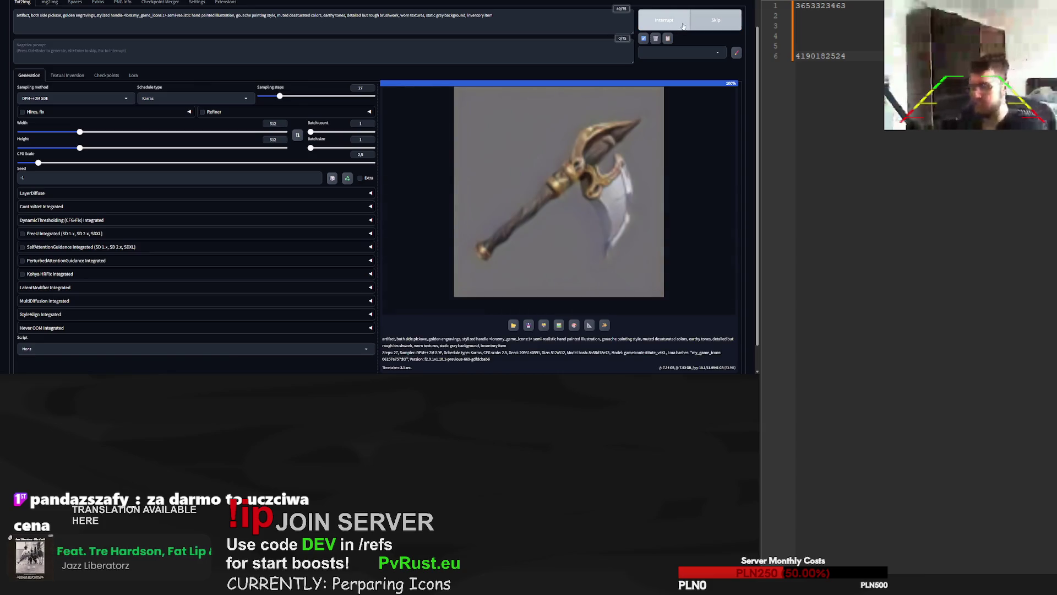
{"action": "left_click", "coordinate": [681, 23]}
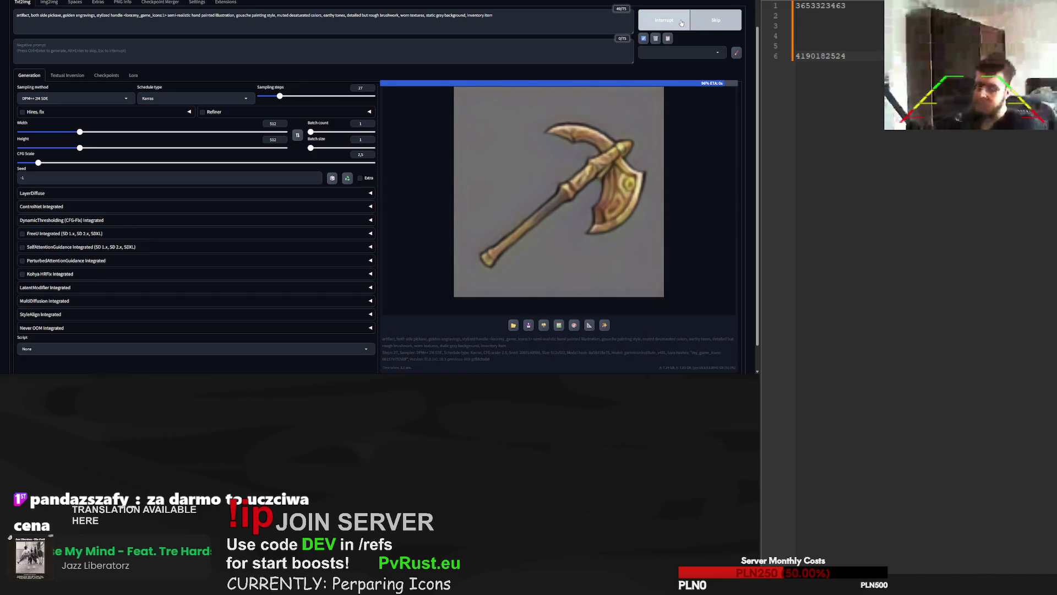
{"action": "left_click", "coordinate": [853, 7]}
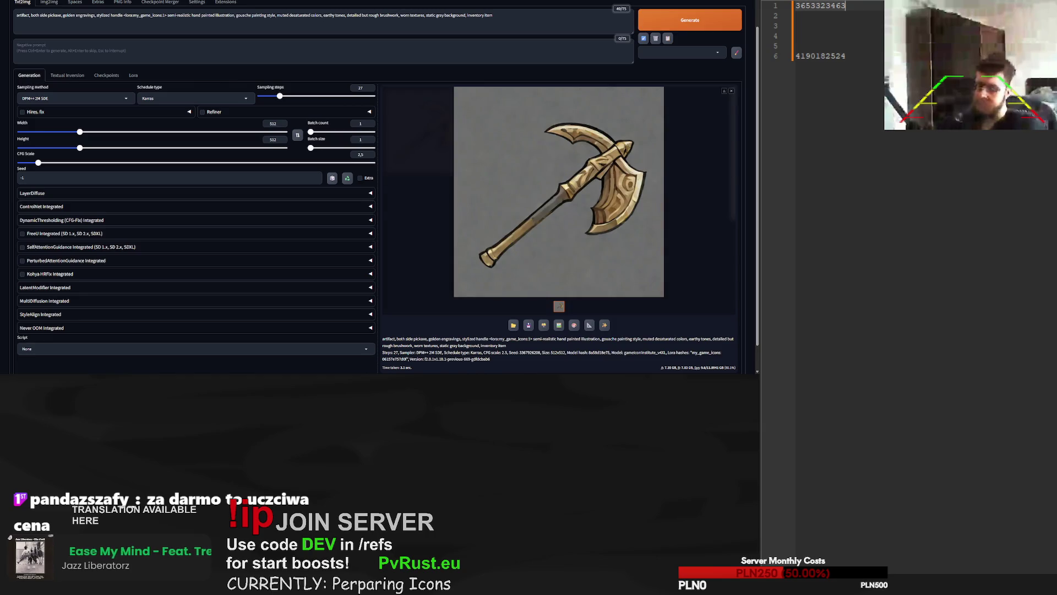
{"action": "left_click", "coordinate": [691, 25]}
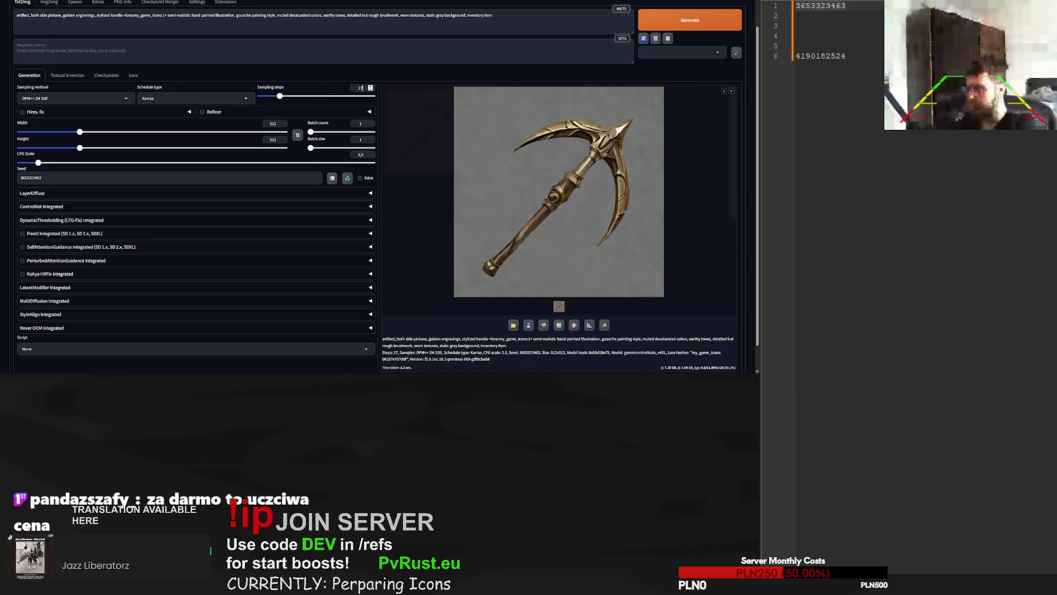
{"action": "type", "text": "00"}
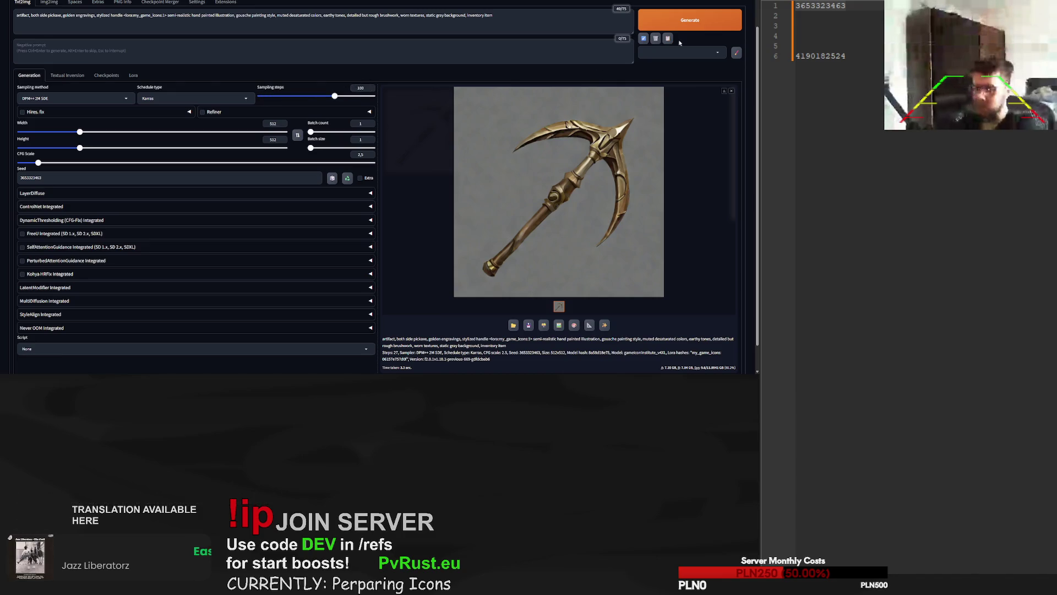
{"action": "left_click", "coordinate": [681, 26]}
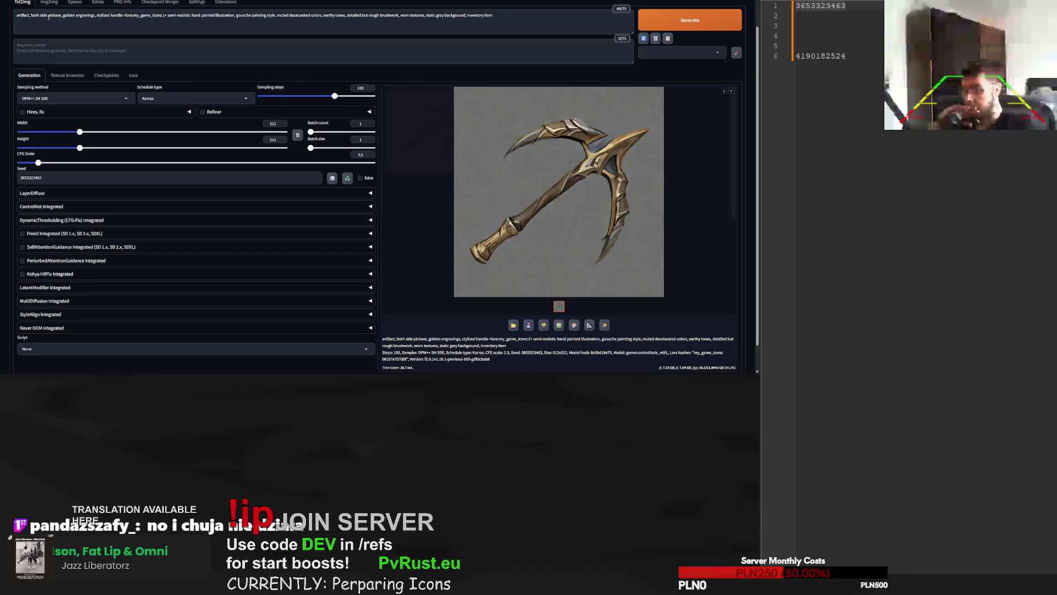
Add 'straight' to the pickaxe prompt and generate, then reword it as a not carved pickaxe and render again
{"action": "type", "text": "straight"}
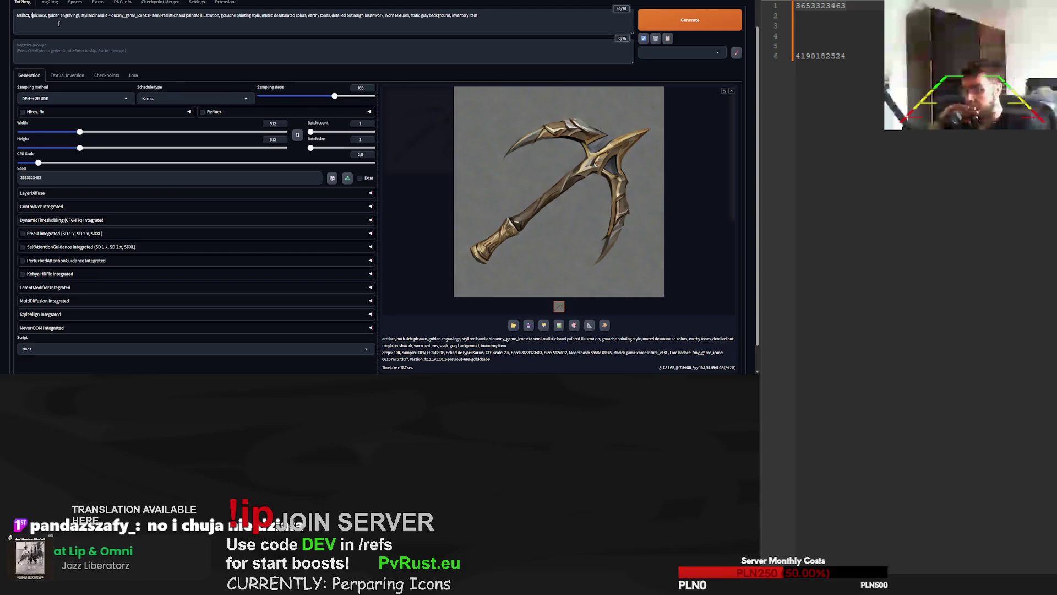
{"action": "left_click", "coordinate": [691, 26]}
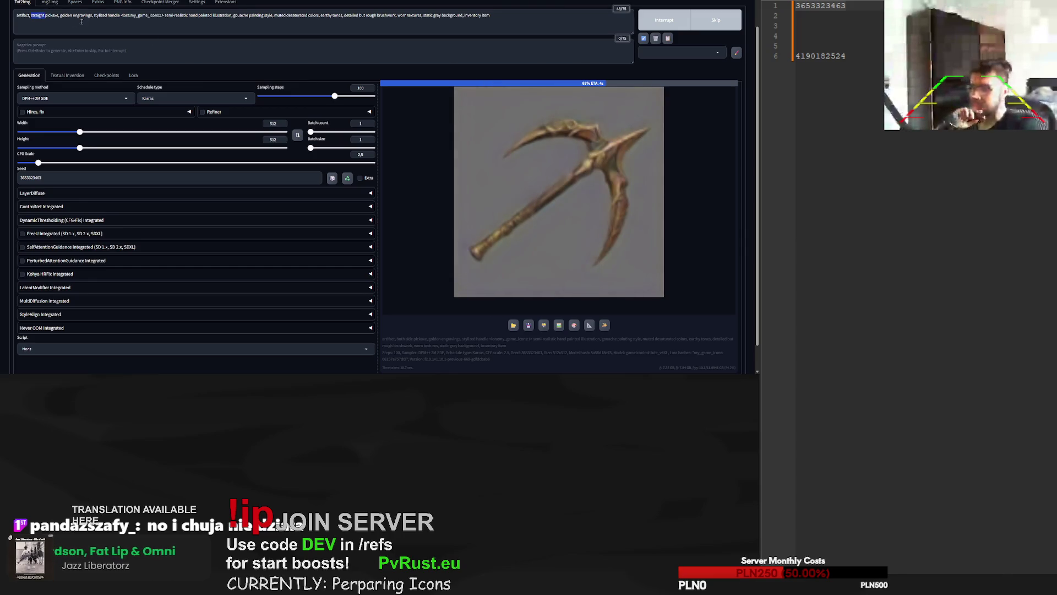
{"action": "double_click", "coordinate": [36, 17]}
{"action": "type", "text": "two hand"}
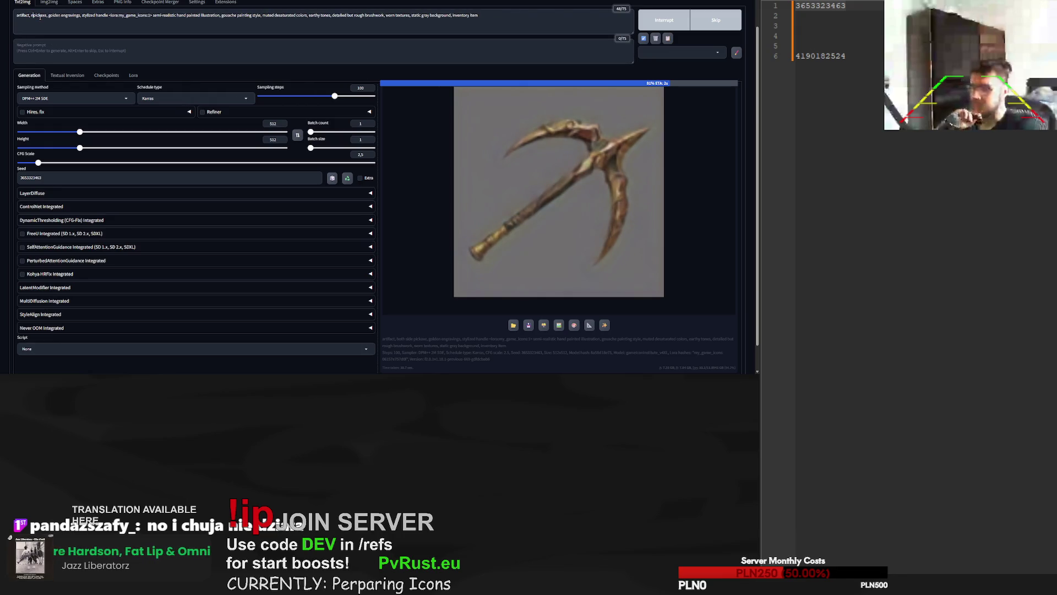
{"action": "type", "text": "rved"}
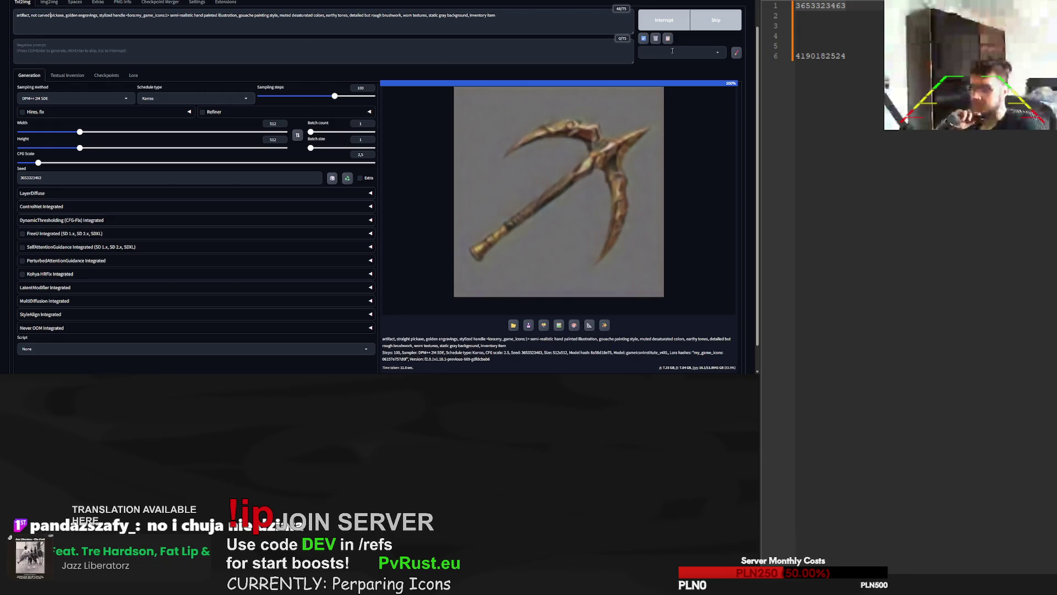
{"action": "key", "text": "ctrl+Return"}
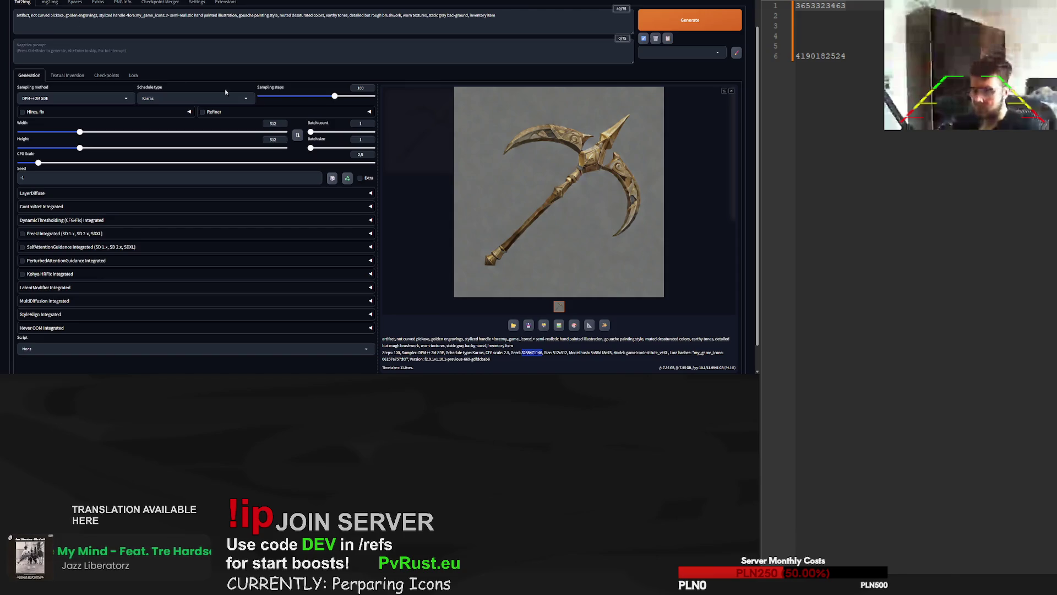
{"action": "left_click", "coordinate": [804, 46]}
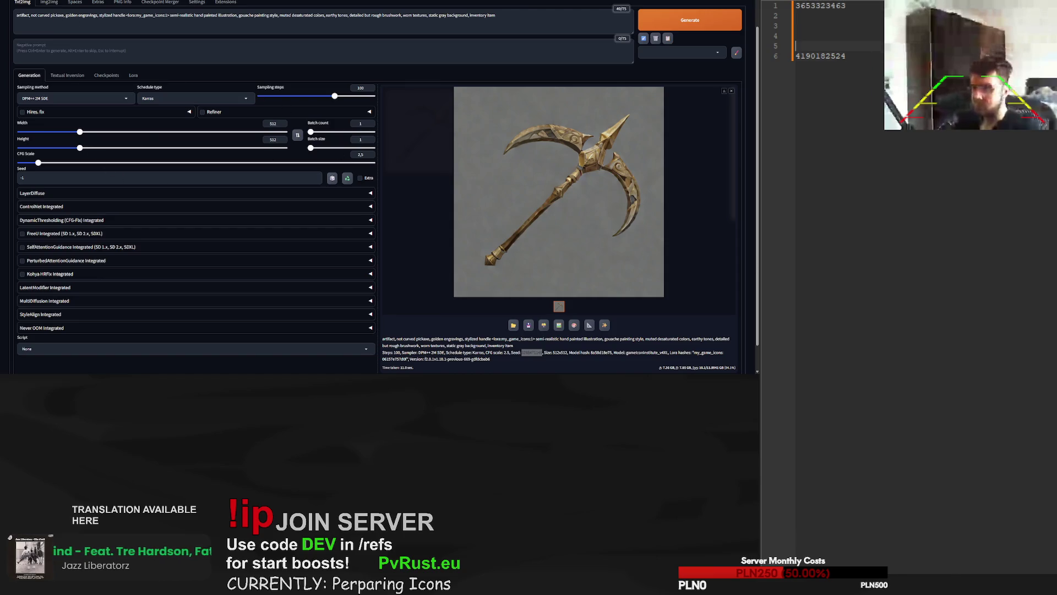
{"action": "key", "text": "ctrl+v"}
{"action": "left_click", "coordinate": [786, 56]}
{"action": "key", "text": "ctrl+v"}
{"action": "left_click", "coordinate": [682, 23]}
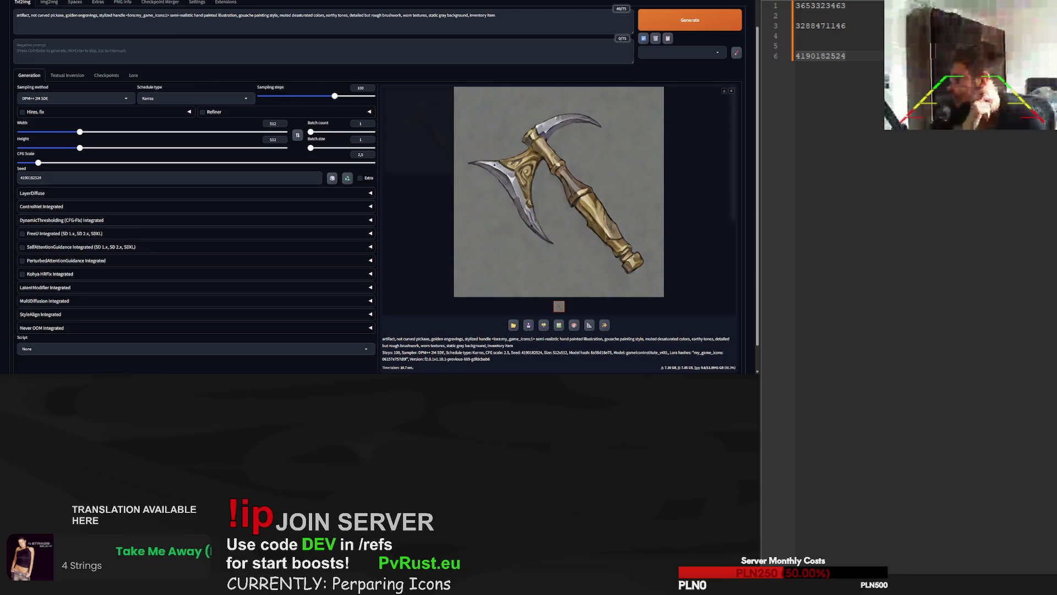
{"action": "left_click", "coordinate": [796, 15]}
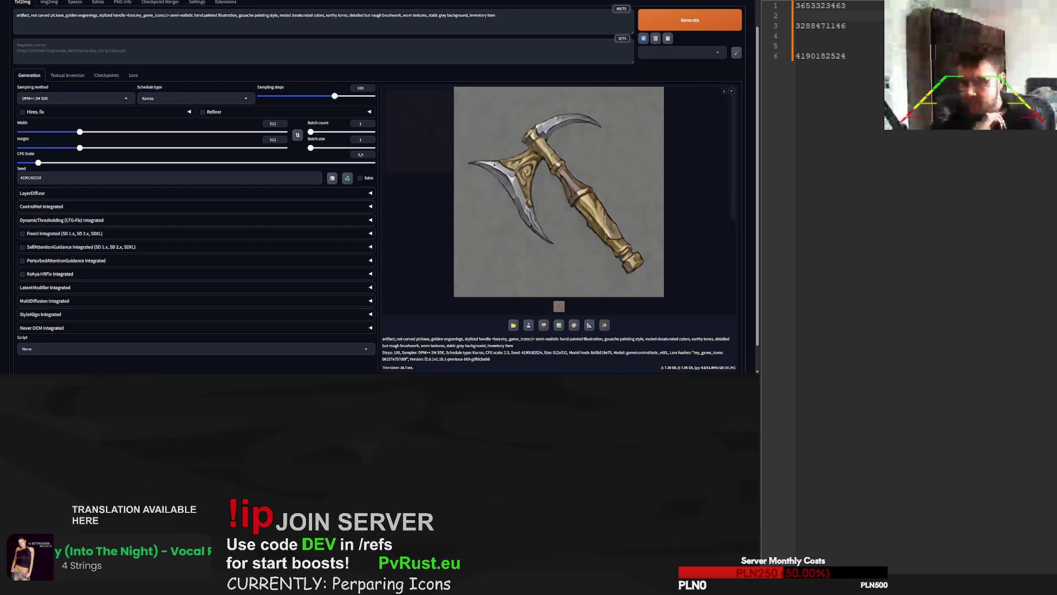
{"action": "left_click", "coordinate": [65, 15]}
Add 'straight pickaxe,' to the prompt and generate with a random seed
{"action": "type", "text": "straight "}
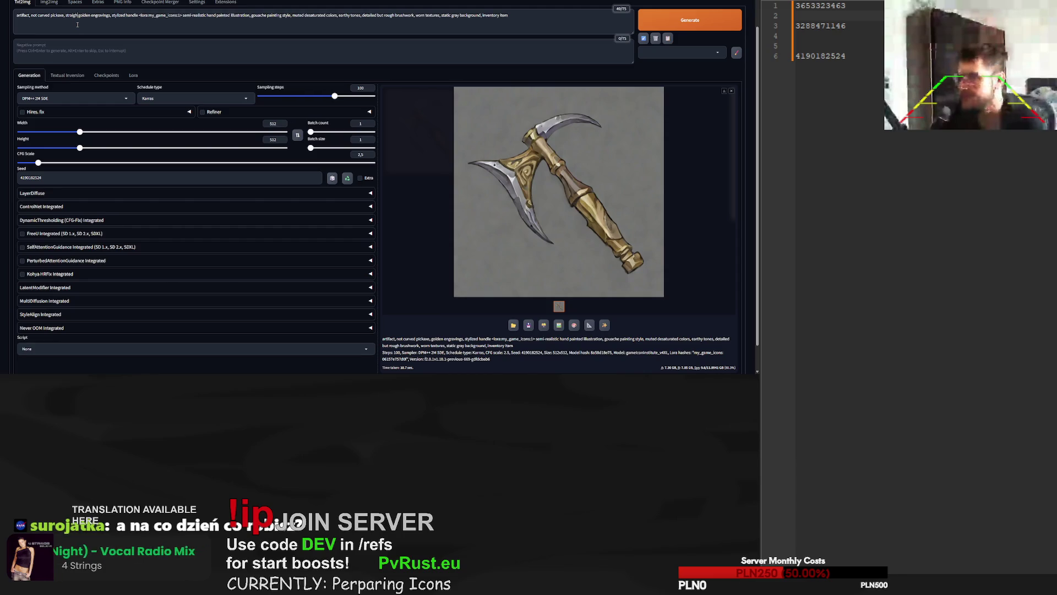
{"action": "type", "text": "pickaxe,"}
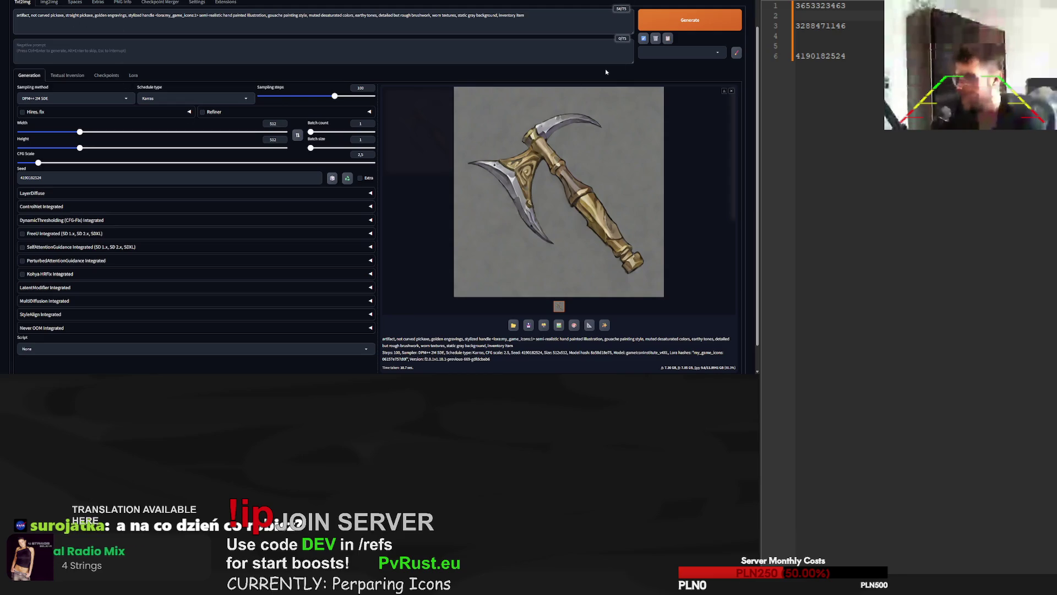
{"action": "left_click", "coordinate": [661, 24]}
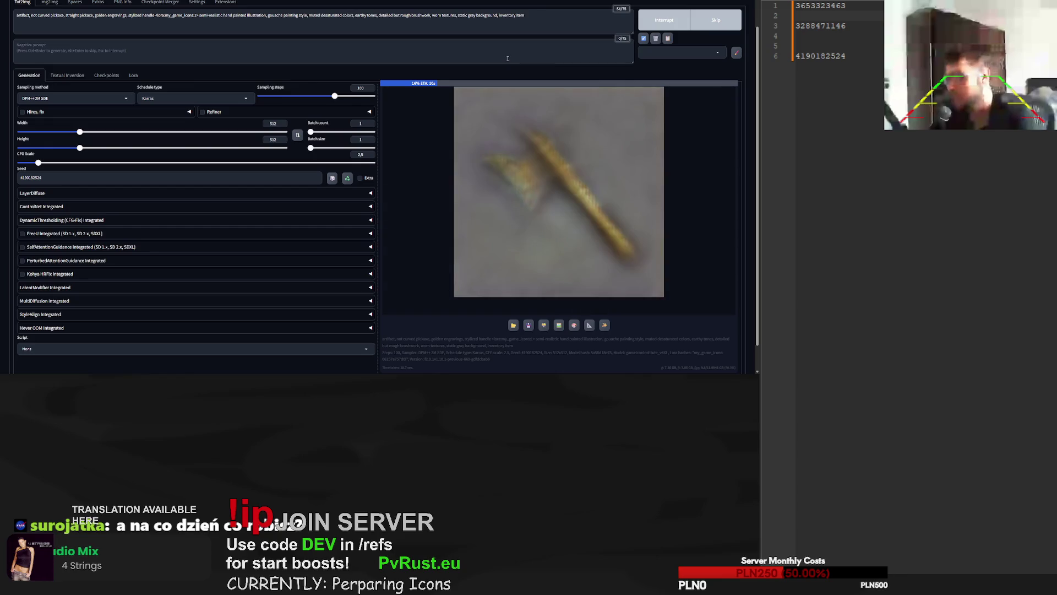
{"action": "left_click", "coordinate": [332, 178]}
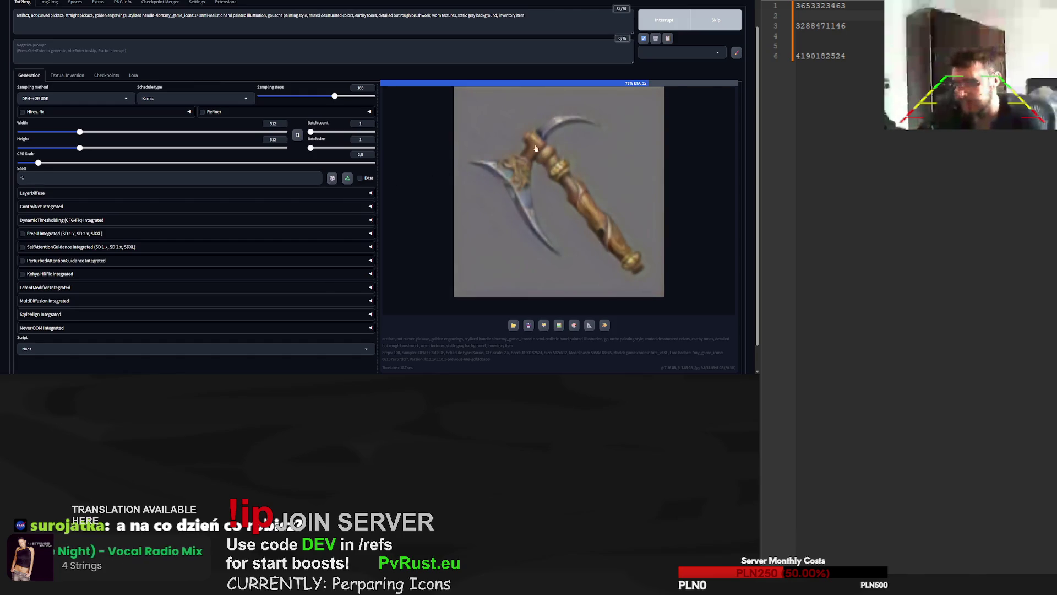
{"action": "left_click", "coordinate": [675, 19]}
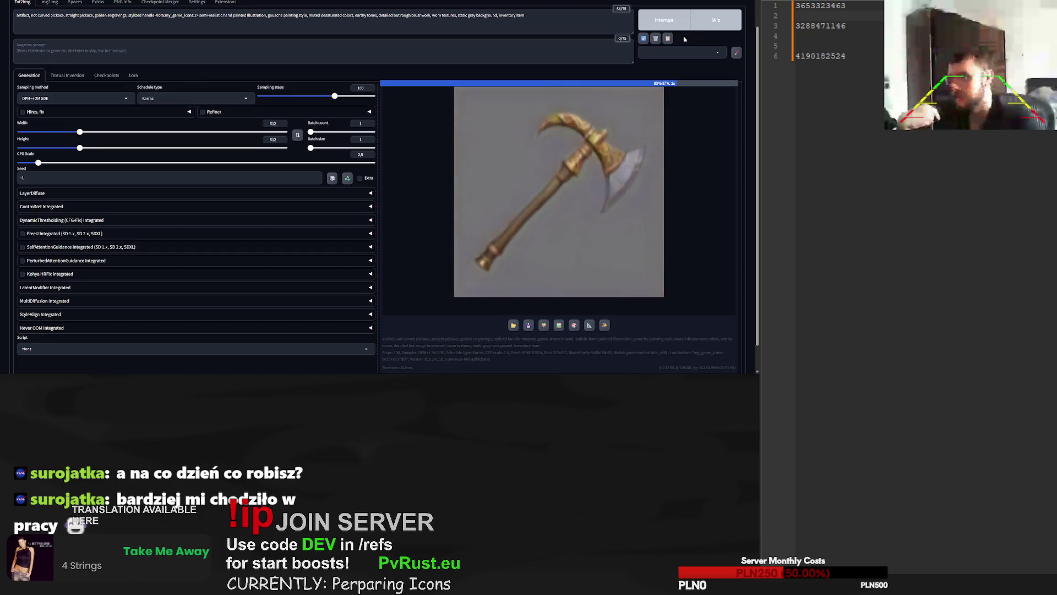
{"action": "left_click_drag", "start_coordinate": [334, 97], "coordinate": [277, 97]}
{"action": "left_click", "coordinate": [689, 19]}
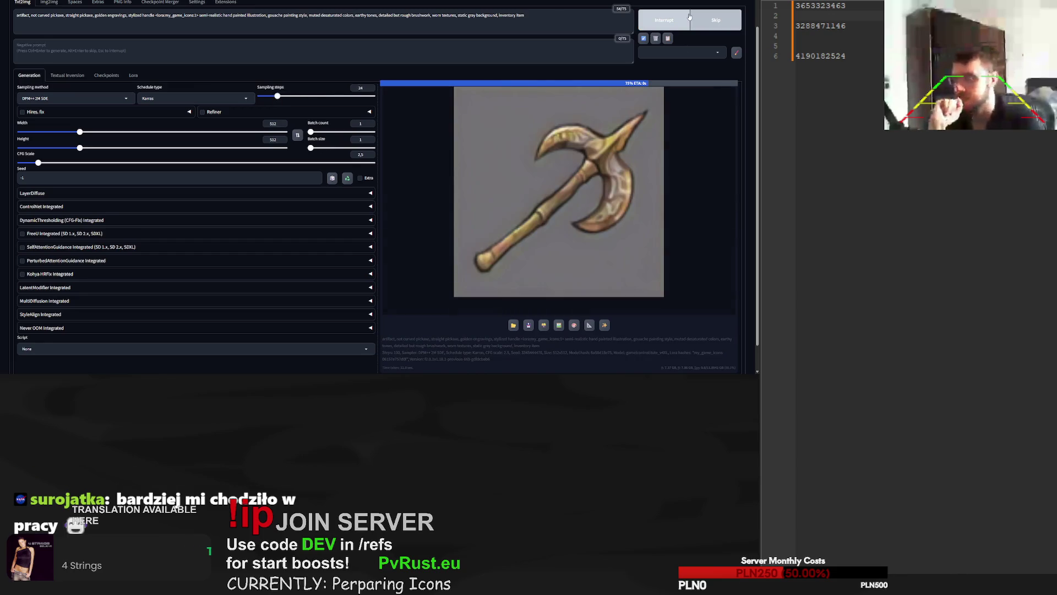
{"action": "left_click", "coordinate": [709, 23]}
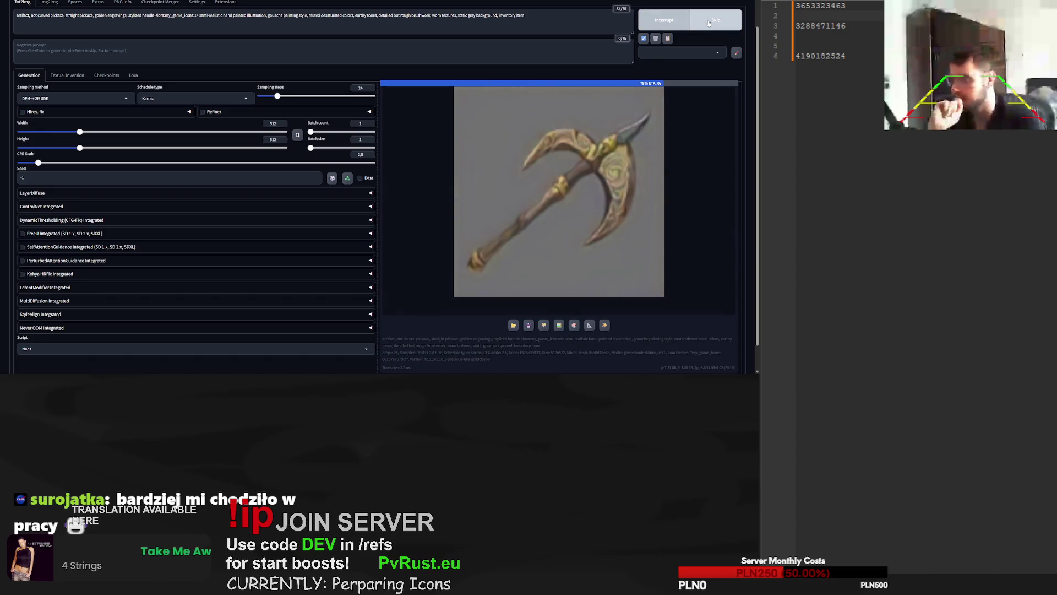
{"action": "left_click", "coordinate": [708, 23]}
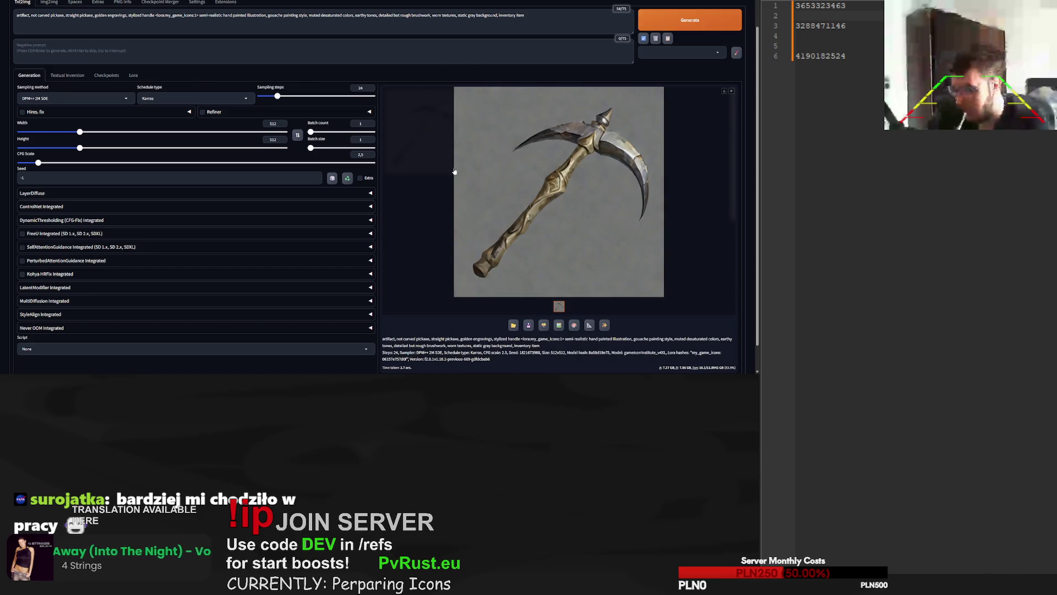
{"action": "double_click", "coordinate": [529, 353]}
{"action": "key", "text": "ctrl+c"}
{"action": "triple_click", "coordinate": [66, 177]}
{"action": "key", "text": "ctrl+v"}
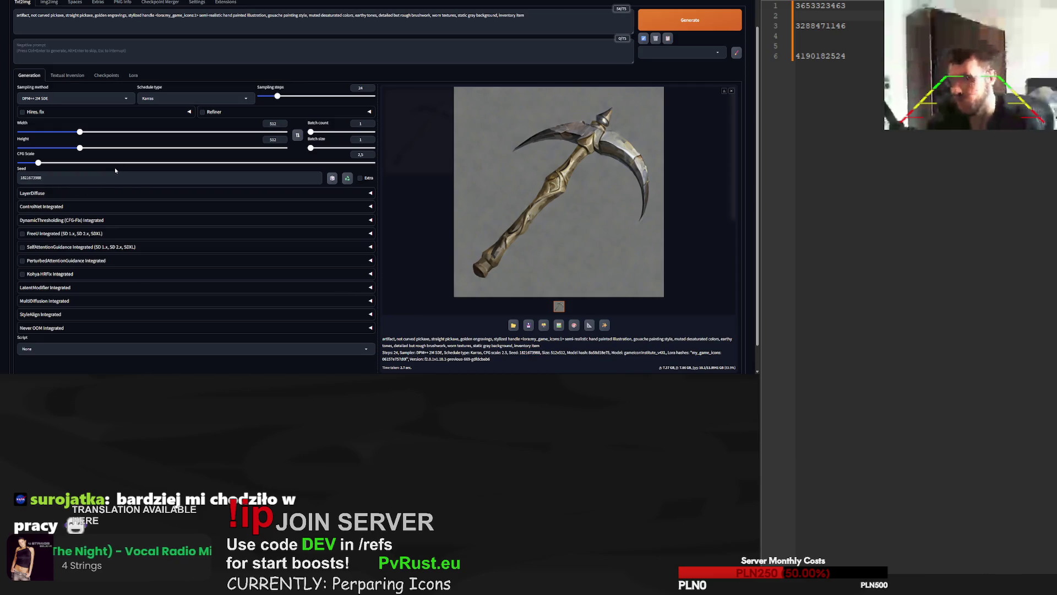
{"action": "left_click_drag", "start_coordinate": [277, 97], "coordinate": [335, 97]}
{"action": "left_click", "coordinate": [686, 25]}
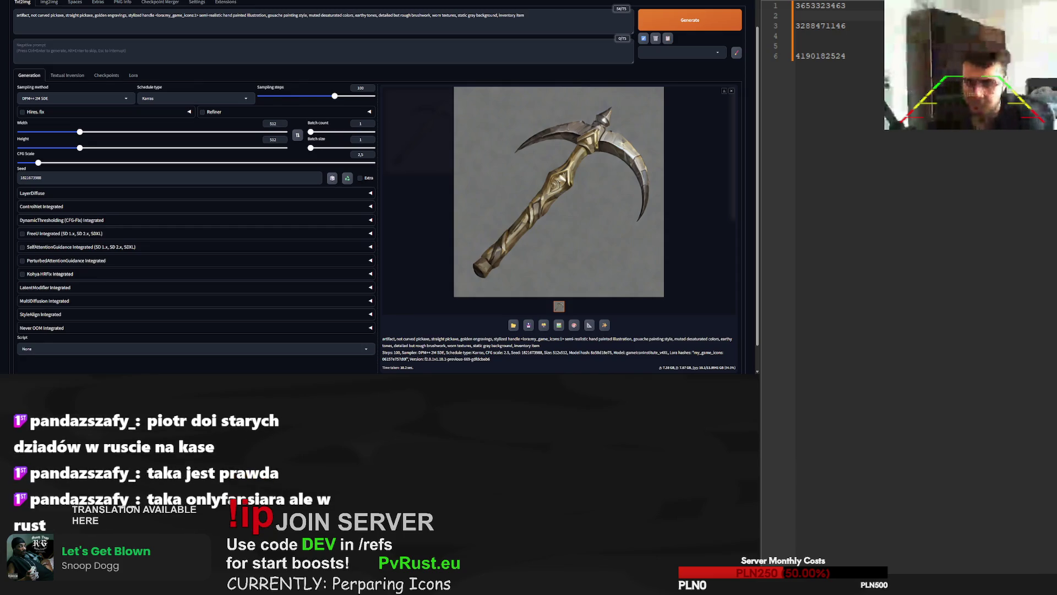
{"action": "left_click", "coordinate": [846, 55]}
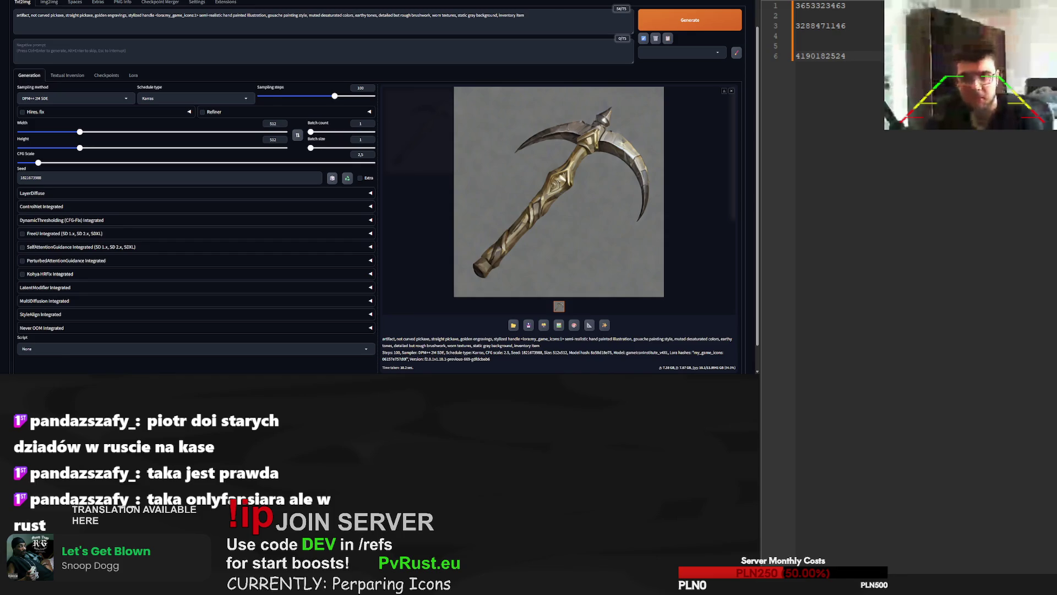
{"action": "key", "text": "ctrl+z"}
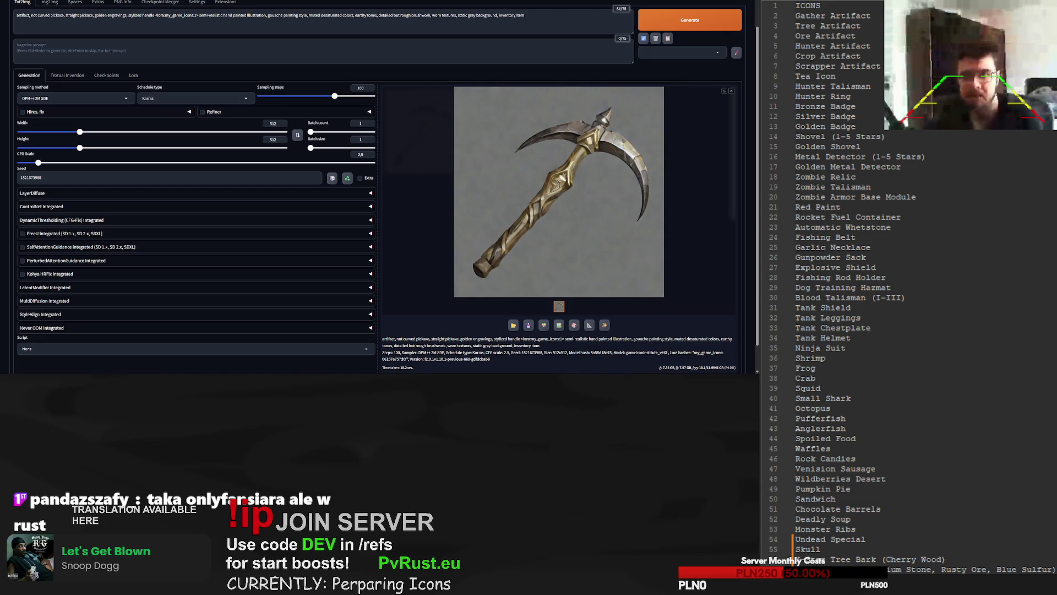
Change the prompt subject to 'aztec knife', drop steps to about 30, and use a random seed
{"action": "left_click_drag", "start_coordinate": [94, 15], "coordinate": [31, 15]}
{"action": "type", "text": "aztec "}
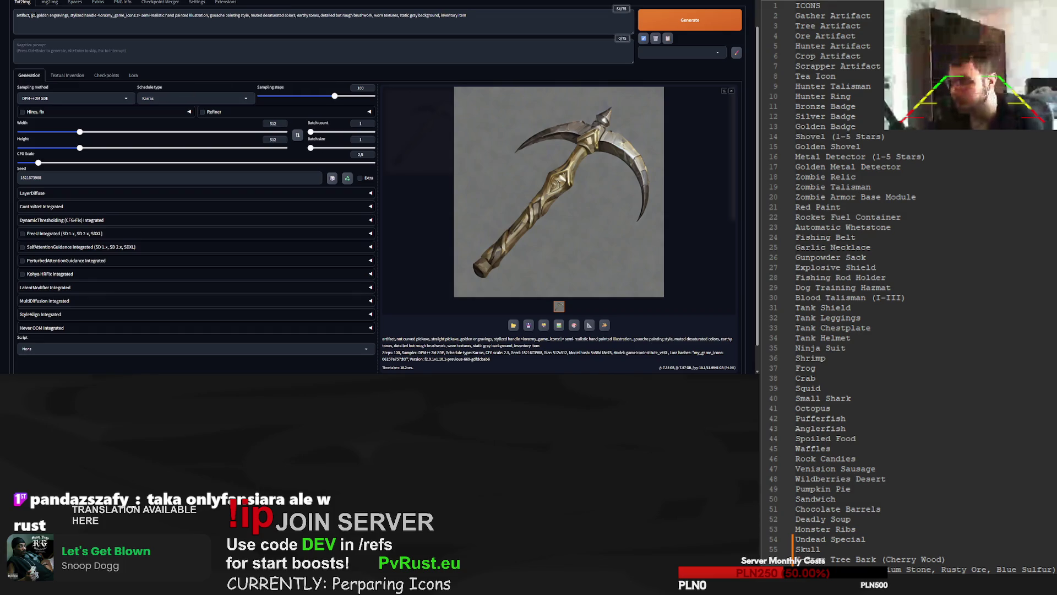
{"action": "type", "text": "knife"}
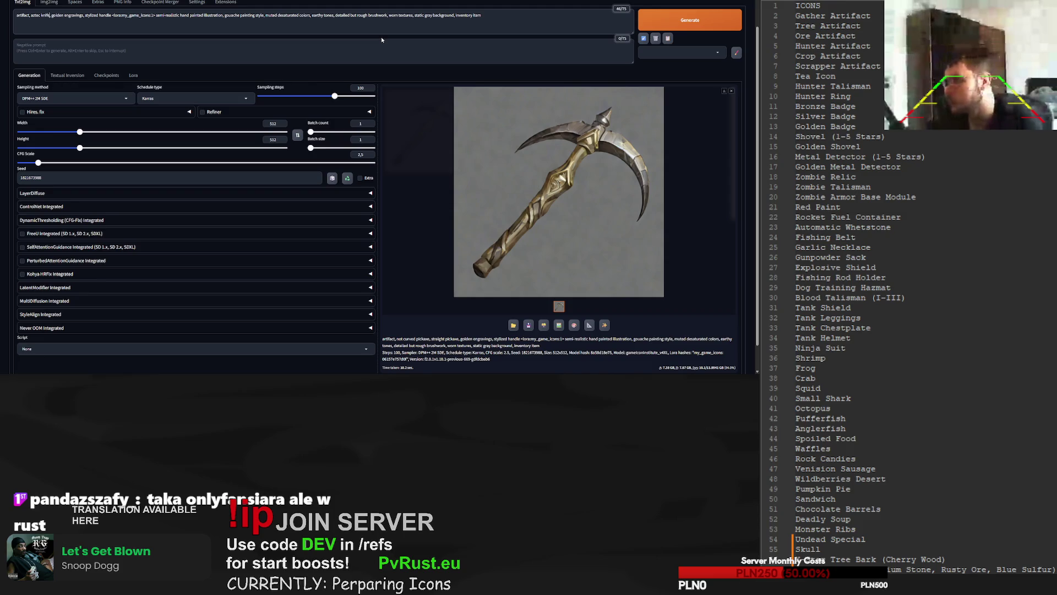
{"action": "left_click", "coordinate": [692, 26]}
{"action": "left_click_drag", "start_coordinate": [334, 96], "coordinate": [281, 96]}
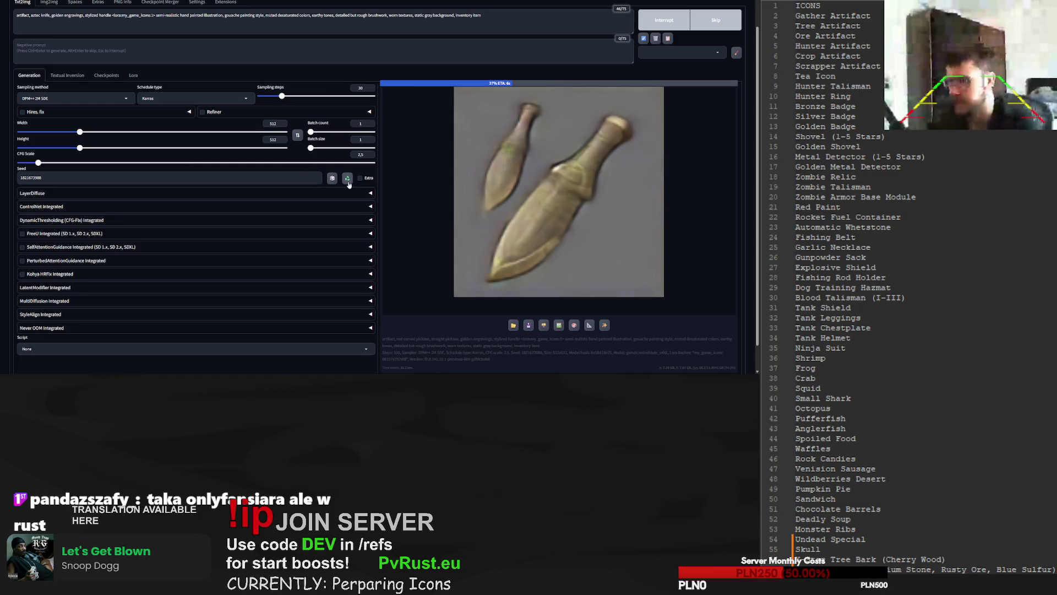
{"action": "left_click", "coordinate": [332, 178]}
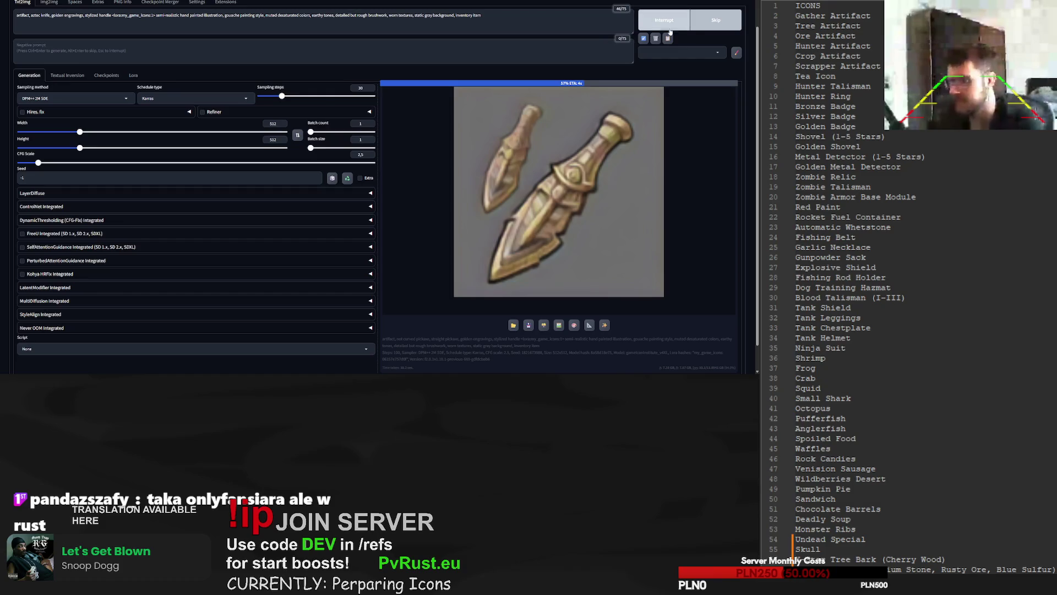
{"action": "left_click", "coordinate": [702, 25]}
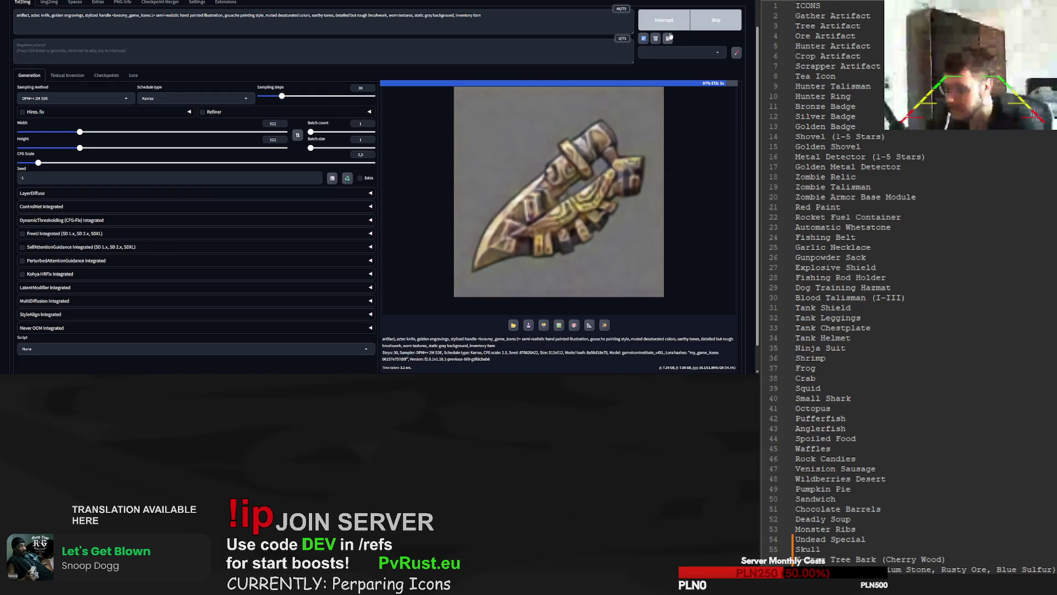
{"action": "left_click", "coordinate": [682, 26]}
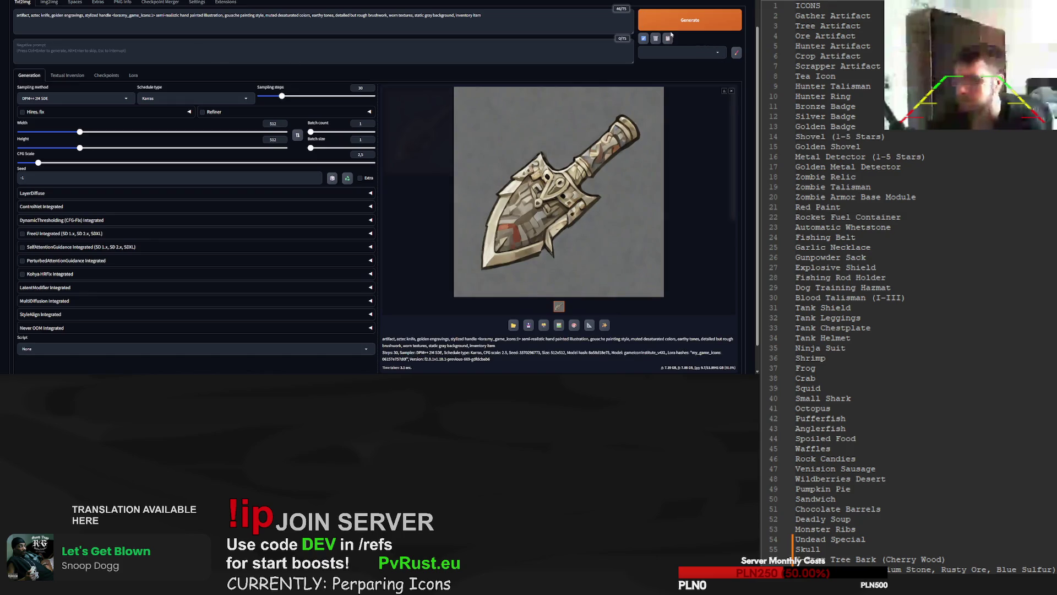
{"action": "left_click", "coordinate": [671, 23]}
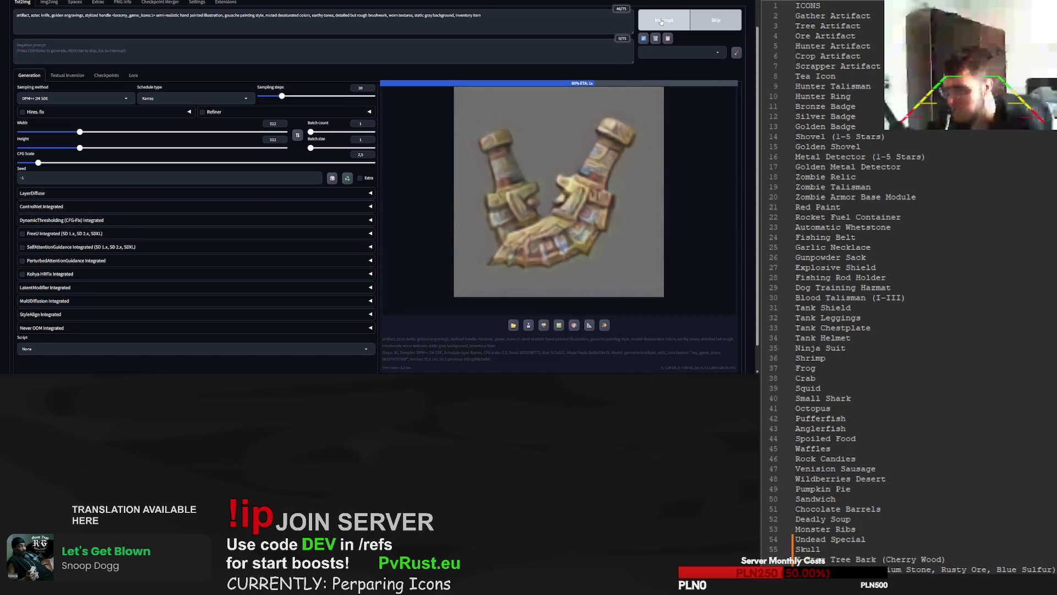
{"action": "left_click", "coordinate": [680, 30]}
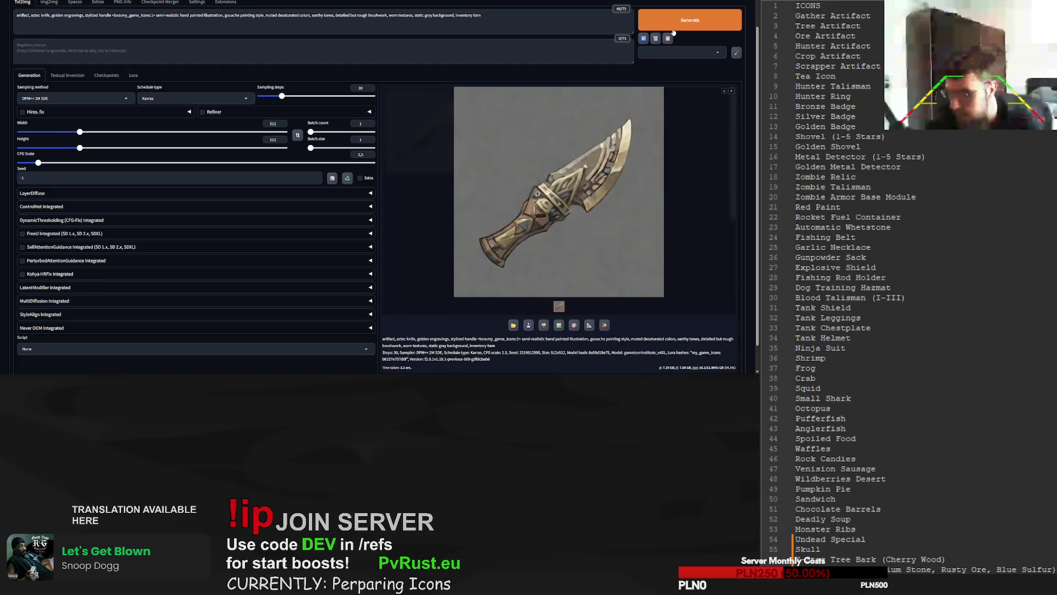
{"action": "double_click", "coordinate": [522, 353]}
{"action": "key", "text": "ctrl+c"}
{"action": "left_click", "coordinate": [914, 6]}
{"action": "left_click", "coordinate": [861, 40]}
{"action": "key", "text": "ctrl+a"}
{"action": "key", "text": "ctrl+v"}
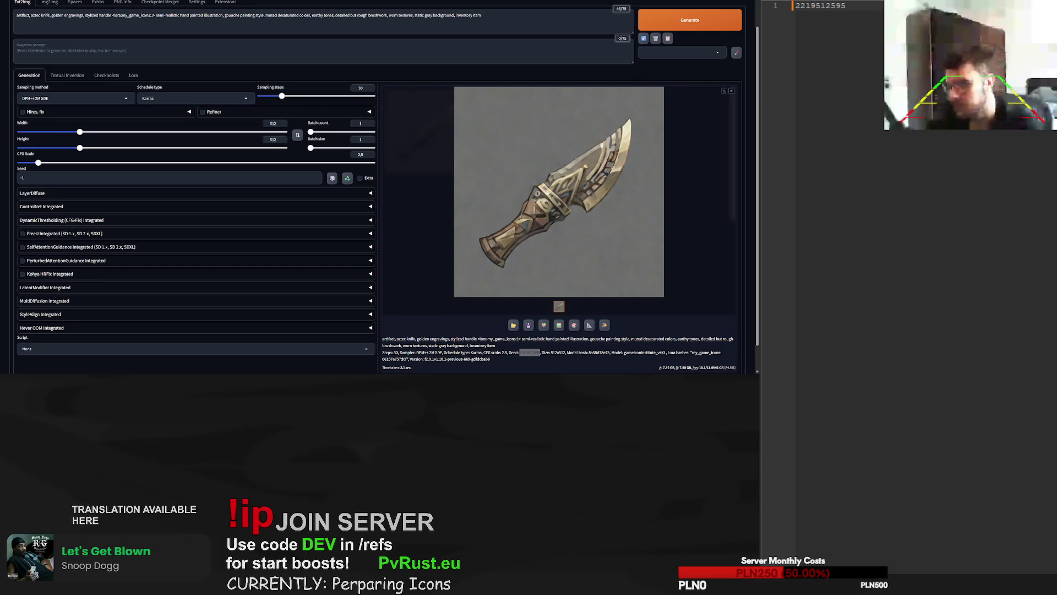
{"action": "left_click", "coordinate": [683, 22]}
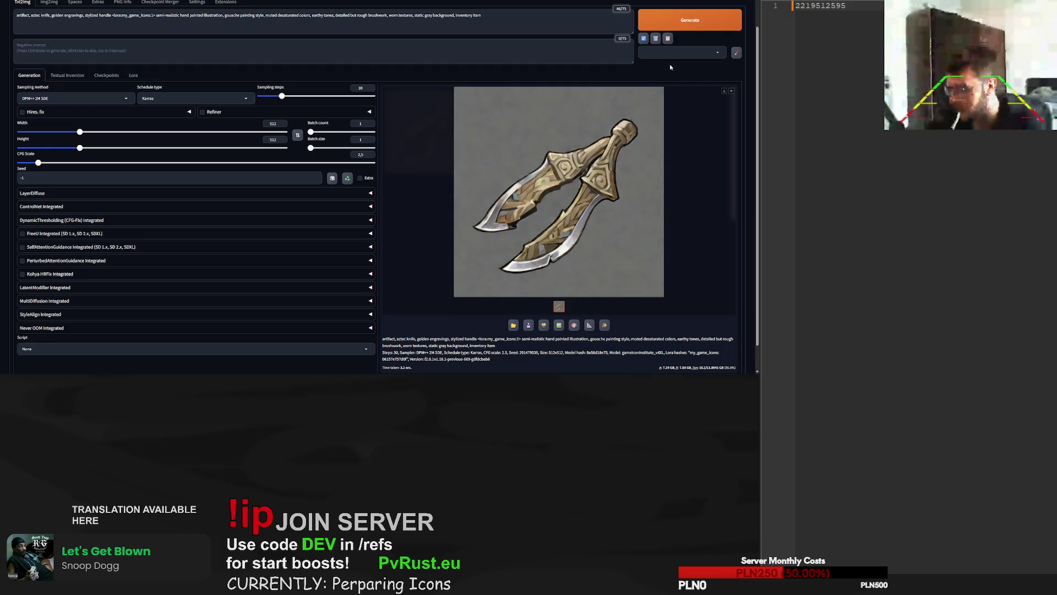
{"action": "left_click", "coordinate": [725, 24]}
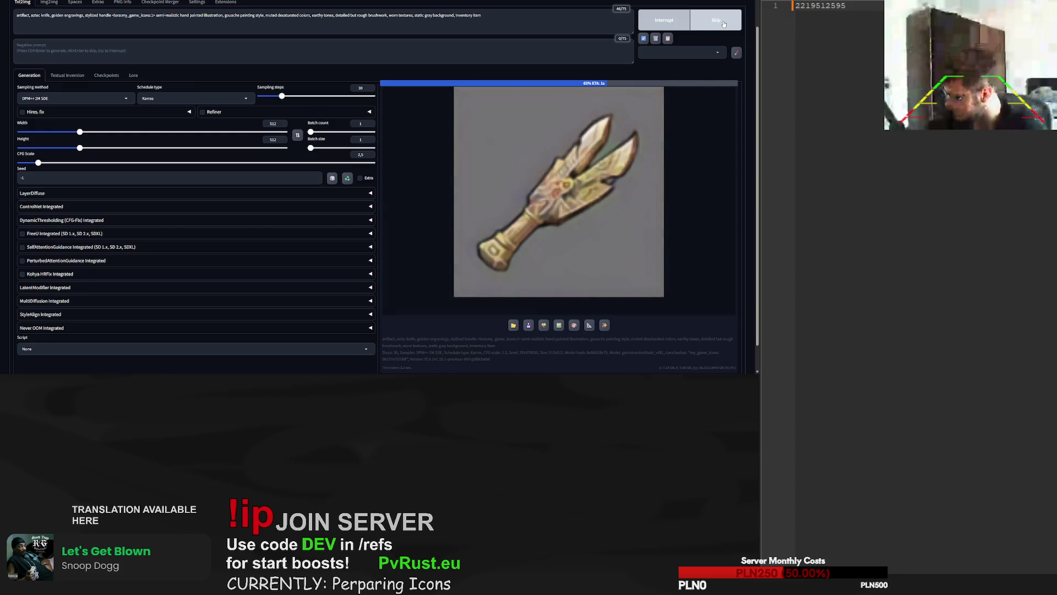
{"action": "left_click", "coordinate": [700, 14]}
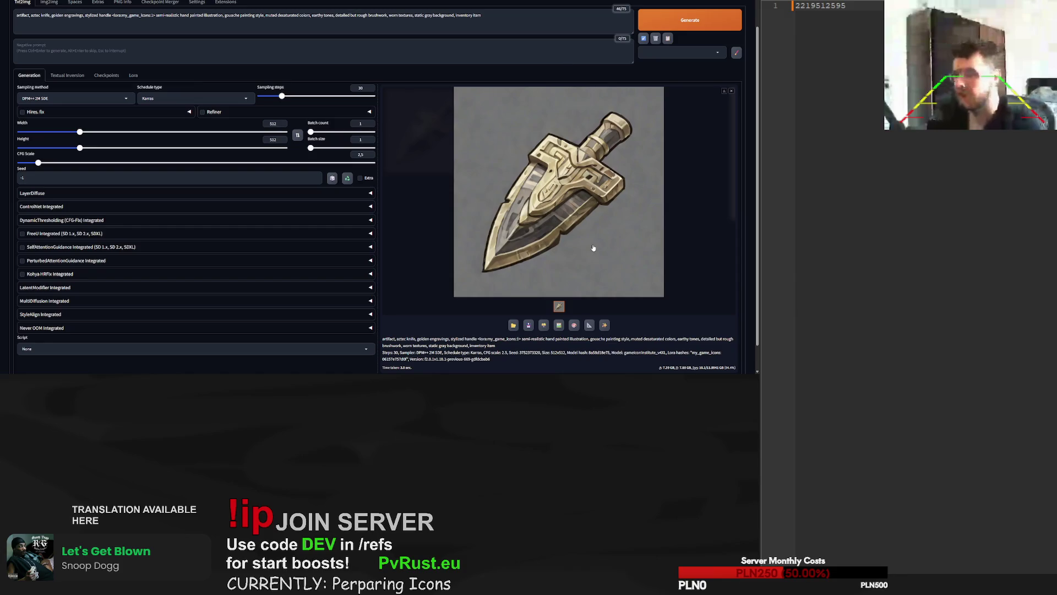
{"action": "scroll", "coordinate": [593, 247], "scroll_direction": "down", "scroll_amount": 1}
{"action": "double_click", "coordinate": [530, 326]}
{"action": "key", "text": "ctrl+c"}
{"action": "key", "text": "Return"}
{"action": "key", "text": "ctrl+v"}
{"action": "scroll", "coordinate": [614, 62], "scroll_direction": "up", "scroll_amount": 1}
{"action": "key", "text": "ctrl+Return"}
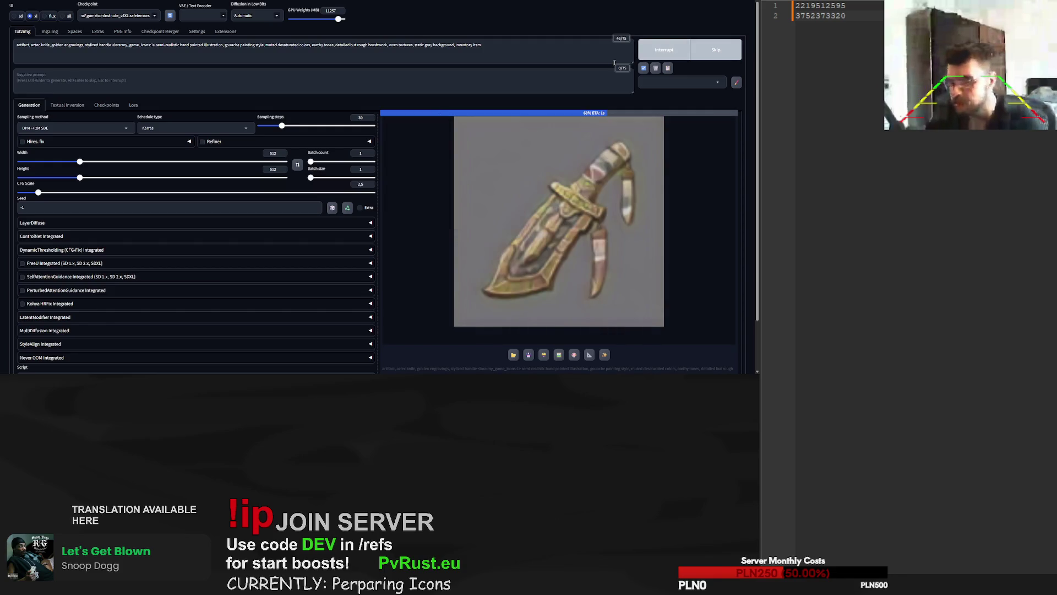
{"action": "left_click", "coordinate": [671, 55]}
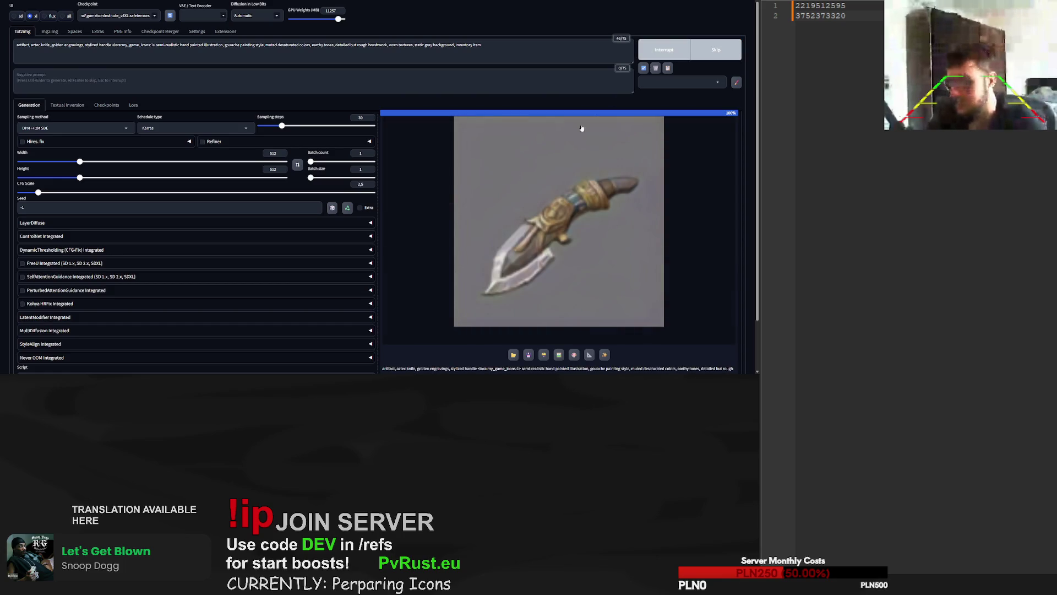
{"action": "scroll", "coordinate": [477, 356], "scroll_direction": "down", "scroll_amount": 1}
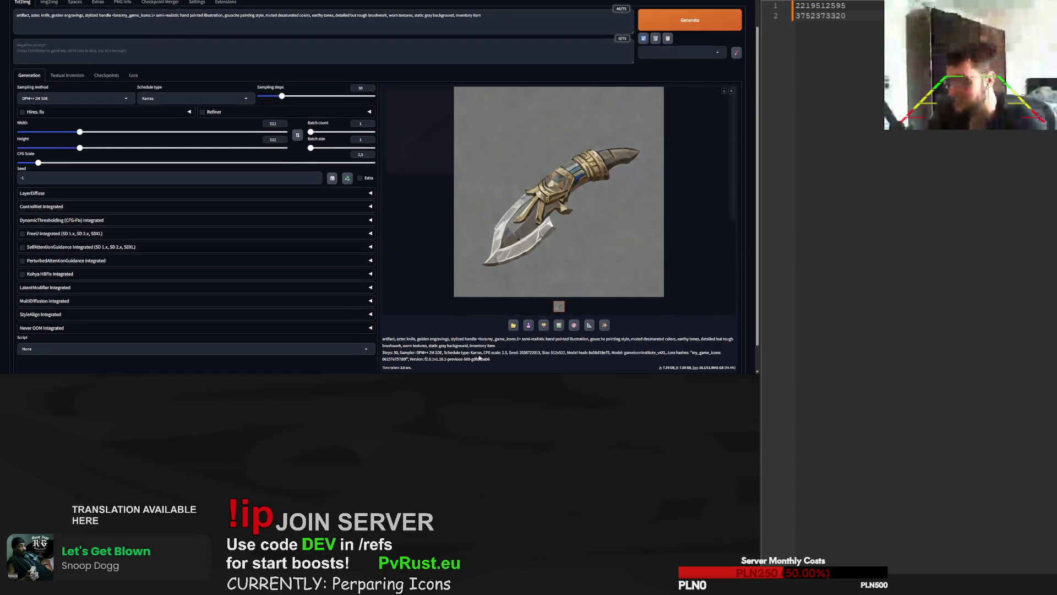
{"action": "double_click", "coordinate": [525, 353]}
{"action": "key", "text": "ctrl+c"}
{"action": "left_click", "coordinate": [317, 178]}
{"action": "key", "text": "ctrl+a"}
{"action": "key", "text": "ctrl+v"}
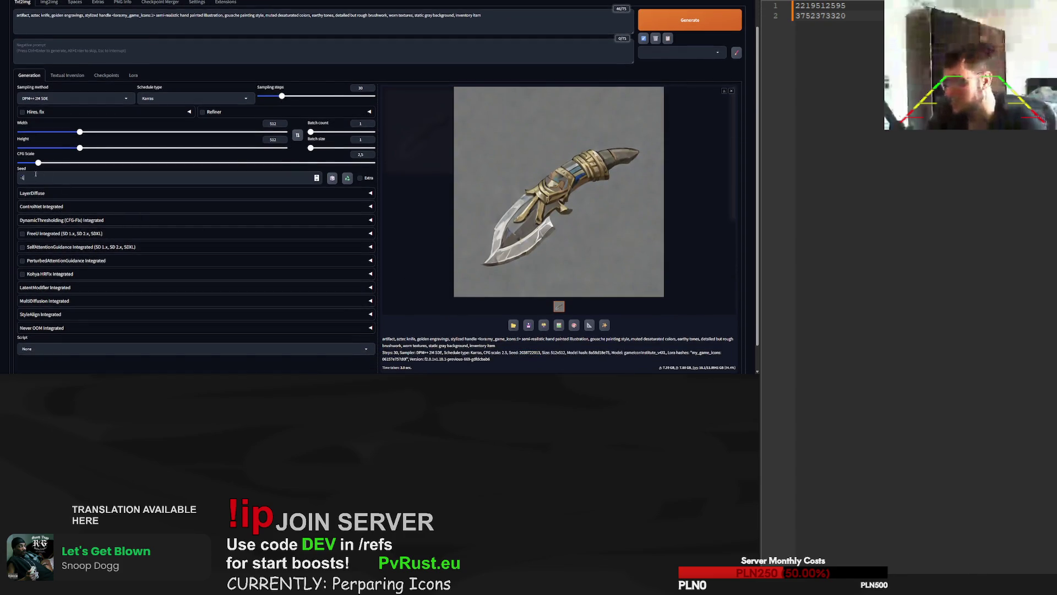
{"action": "left_click_drag", "start_coordinate": [281, 96], "coordinate": [337, 96]}
{"action": "key", "text": "ctrl+Return"}
{"action": "left_click", "coordinate": [845, 15]}
{"action": "key", "text": "Return"}
{"action": "key", "text": "ctrl+v"}
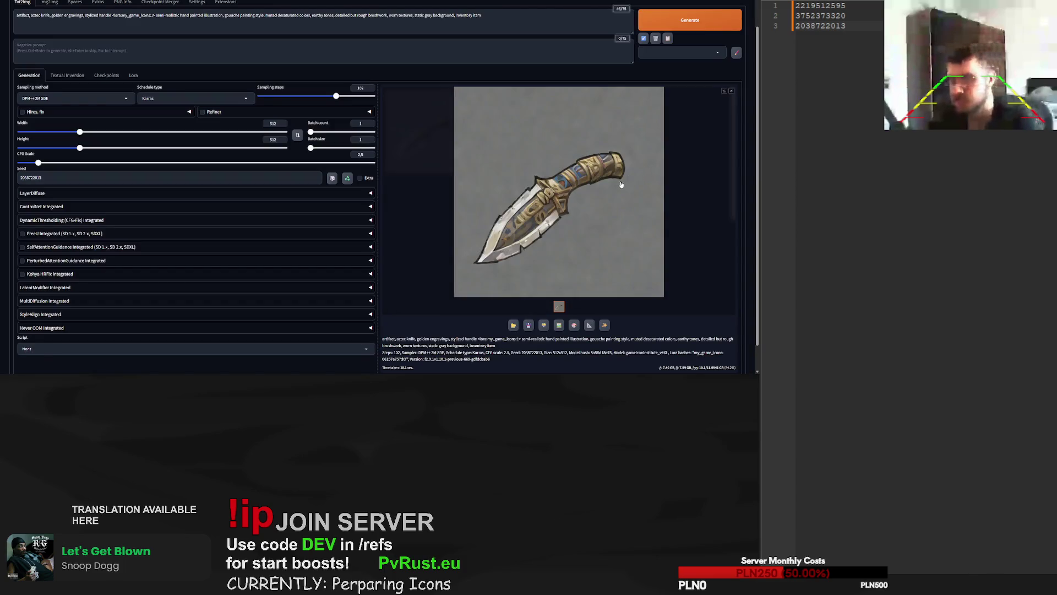
{"action": "double_click", "coordinate": [30, 178]}
{"action": "key", "text": "ctrl+v"}
{"action": "left_click", "coordinate": [690, 22]}
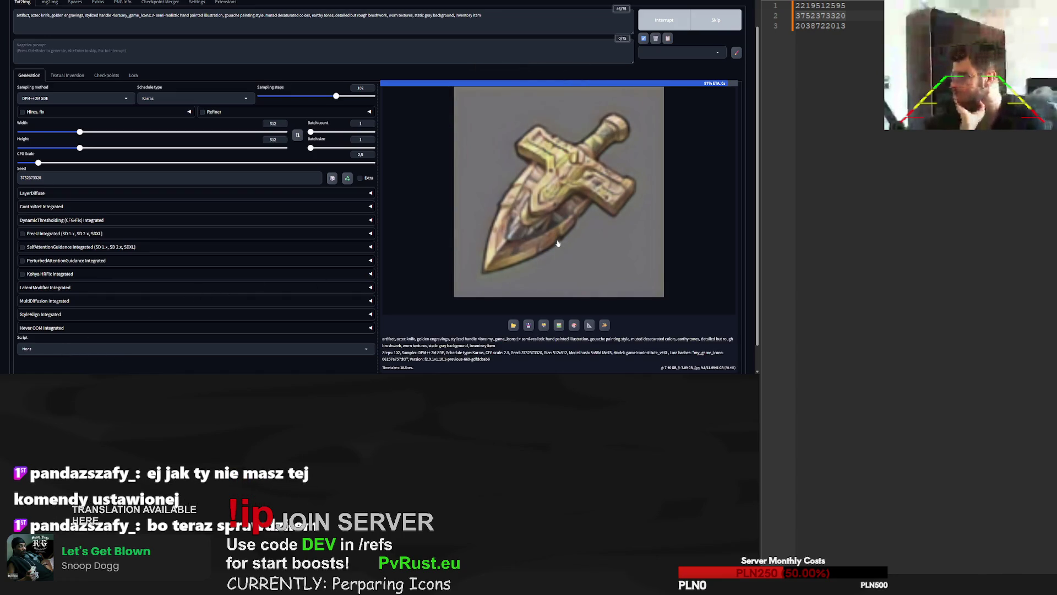
{"action": "left_click", "coordinate": [846, 6]}
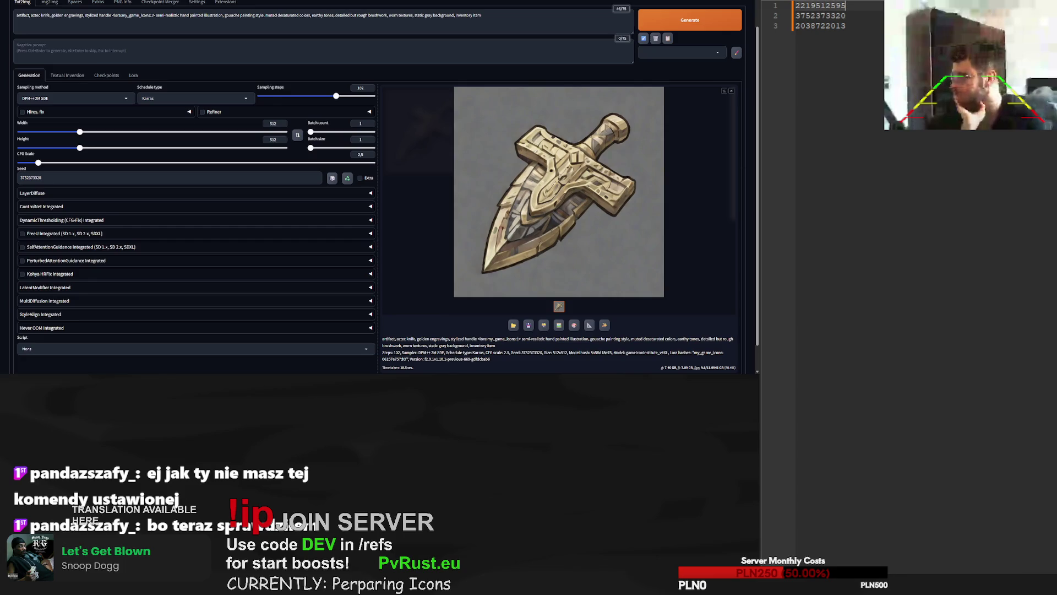
{"action": "triple_click", "coordinate": [165, 177]}
{"action": "key", "text": "ctrl+v"}
{"action": "left_click", "coordinate": [667, 22]}
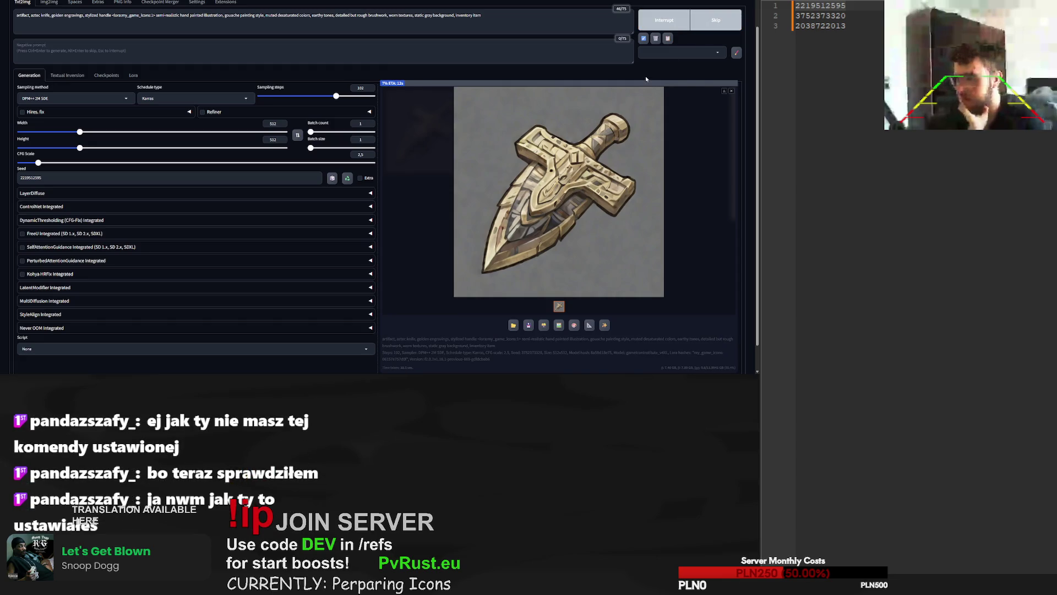
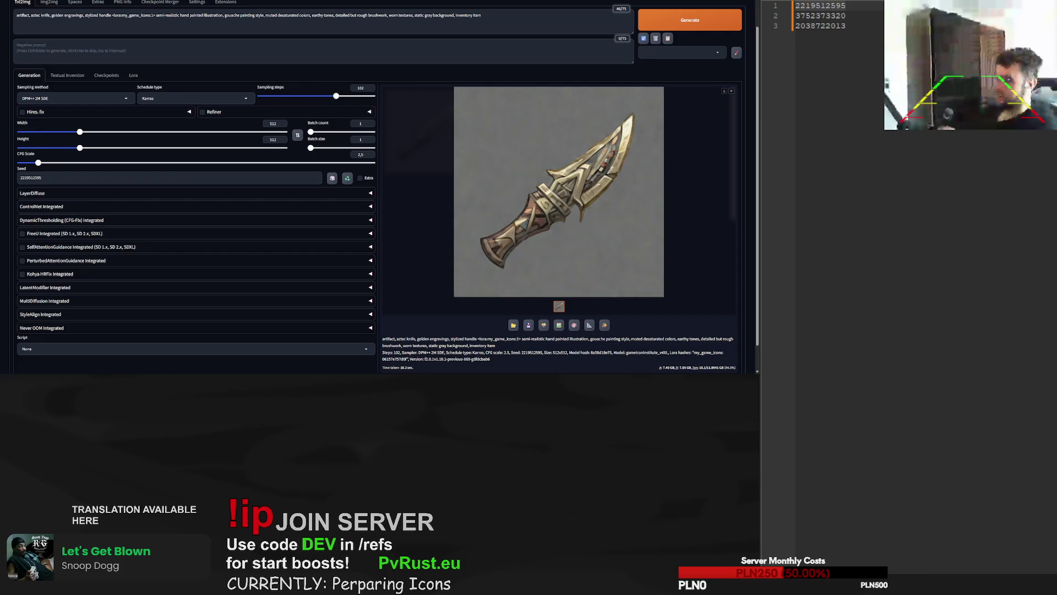
Replace the saved seed notes with the ICONS item list, then select 'aztec knife' in the prompt
{"action": "left_click", "coordinate": [986, 228]}
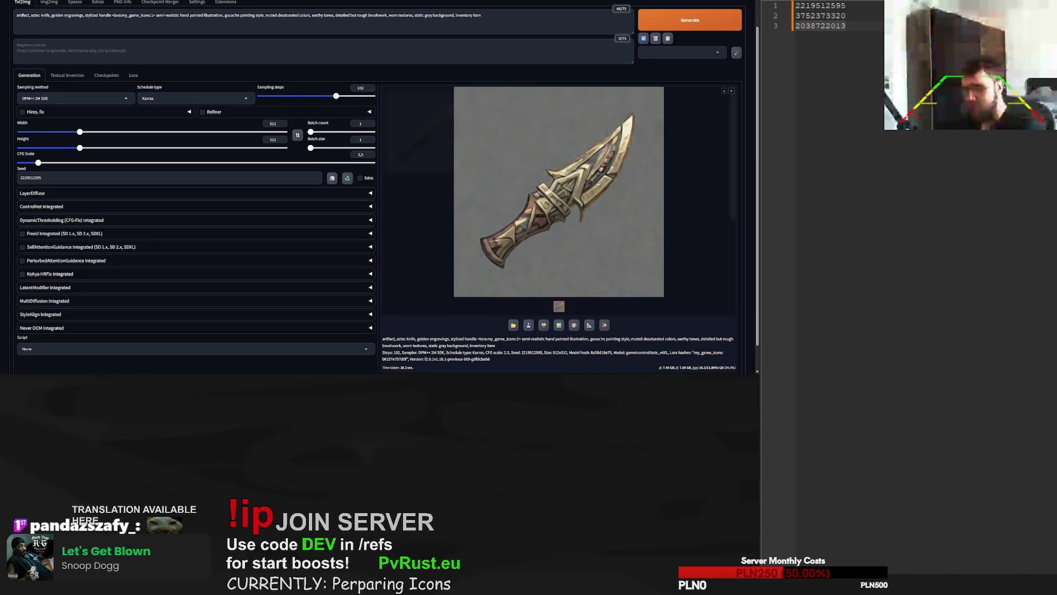
{"action": "left_click", "coordinate": [846, 26]}
{"action": "key", "text": "ctrl+z"}
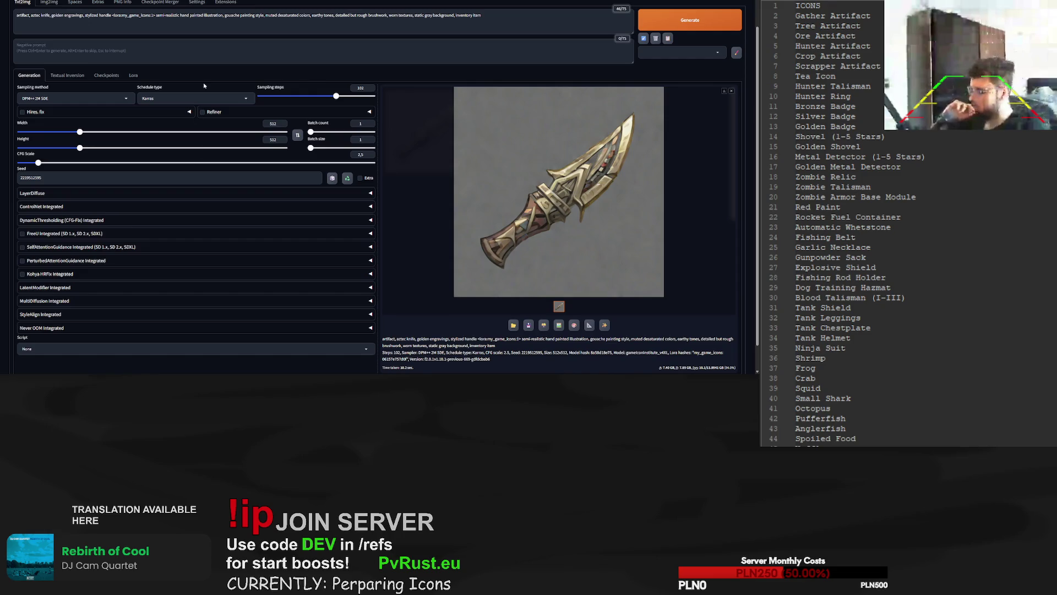
{"action": "left_click_drag", "start_coordinate": [50, 16], "coordinate": [32, 16]}
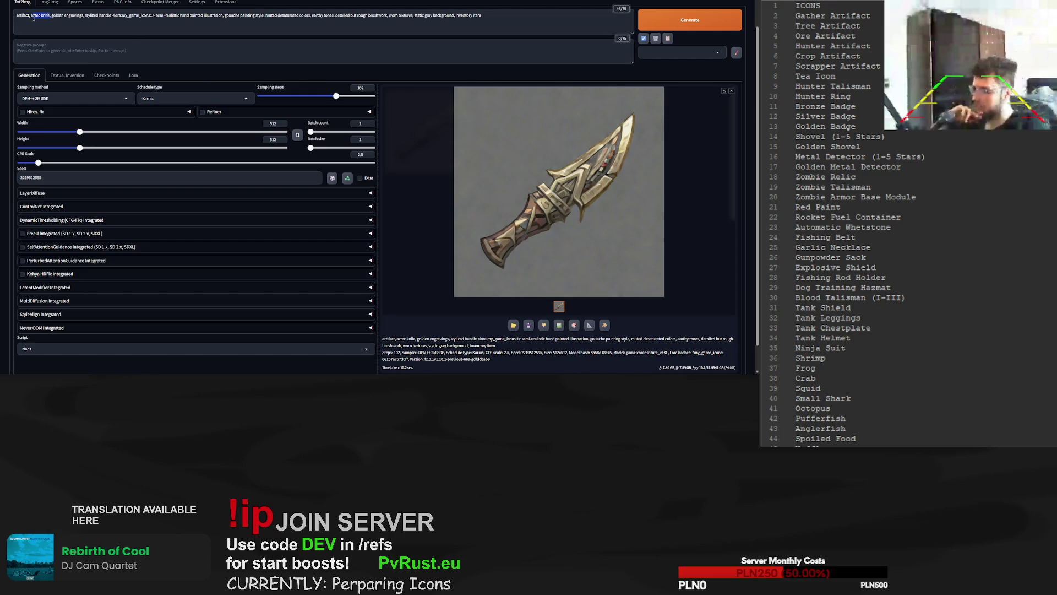
Change the prompt item to 'sickle', set the seed to -1, and sampling steps to 22
{"action": "type", "text": "sickle"}
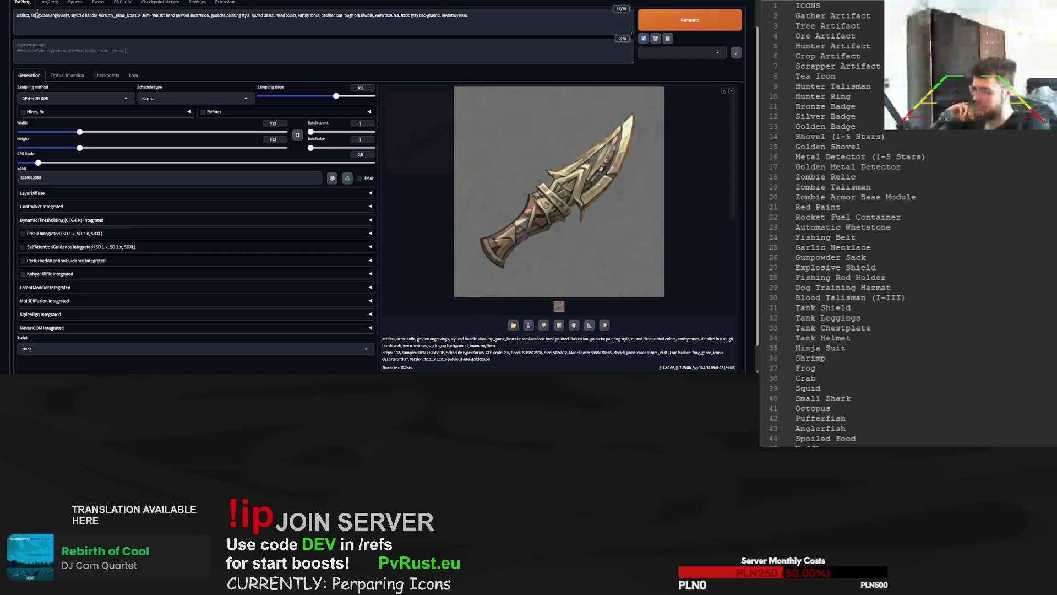
{"action": "left_click", "coordinate": [332, 178]}
{"action": "left_click_drag", "start_coordinate": [336, 96], "coordinate": [275, 96]}
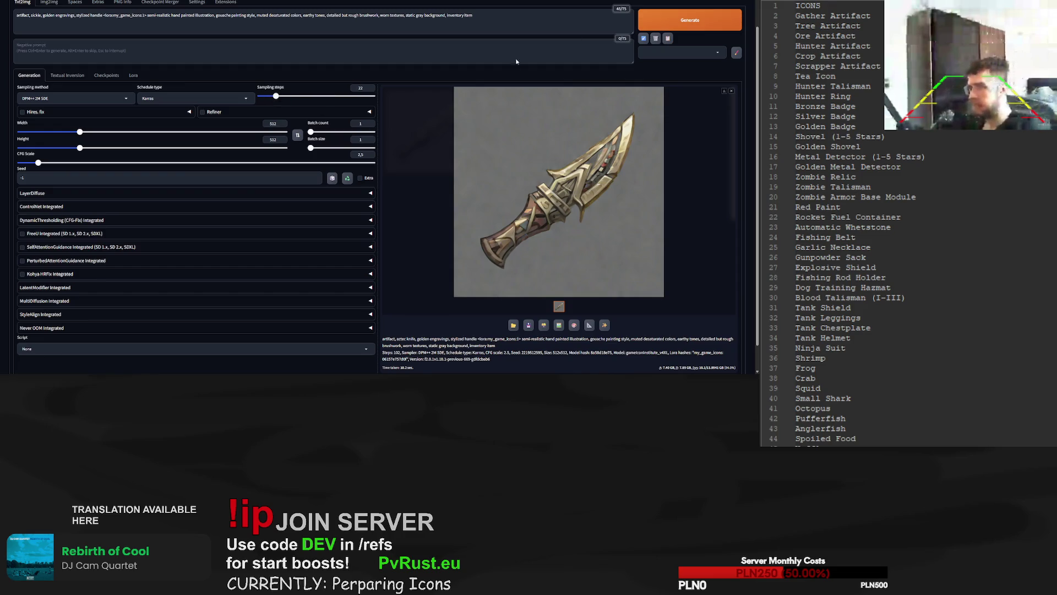
Generate six sickle icon candidates from the text prompt
{"action": "left_click", "coordinate": [693, 22]}
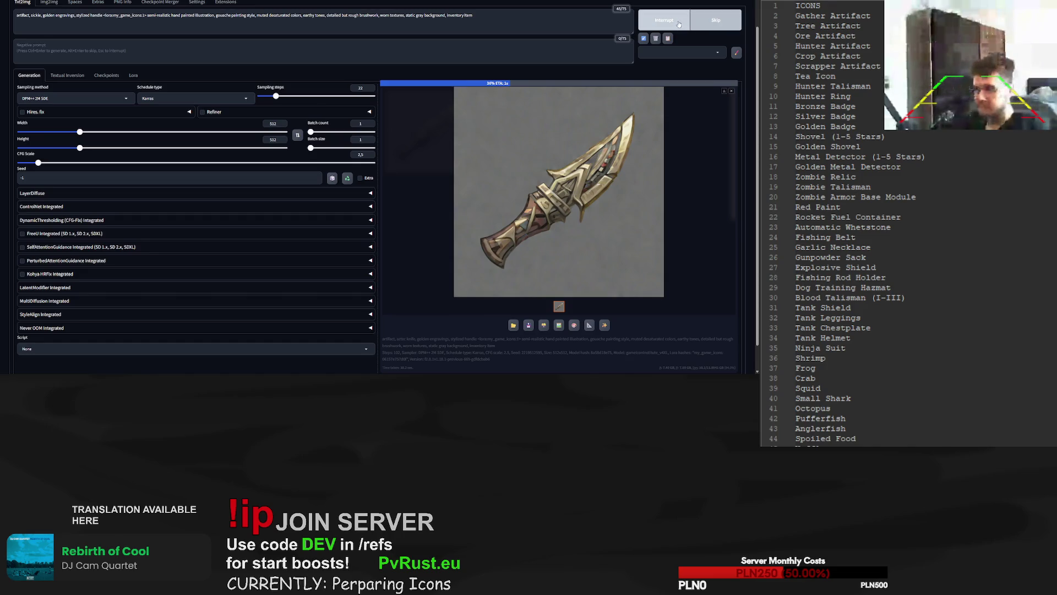
{"action": "left_click", "coordinate": [682, 26]}
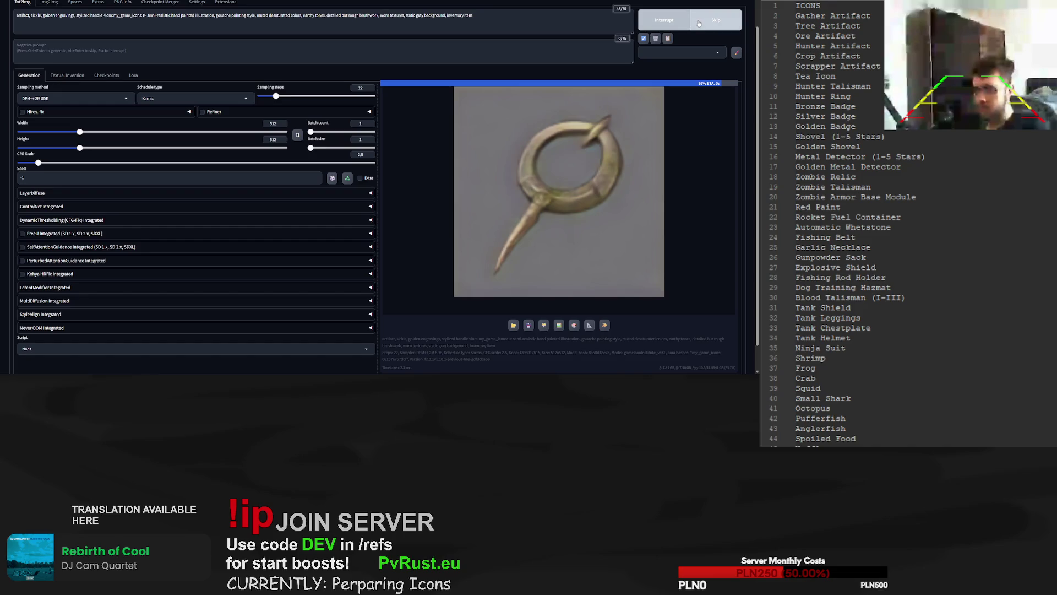
{"action": "left_click", "coordinate": [686, 20]}
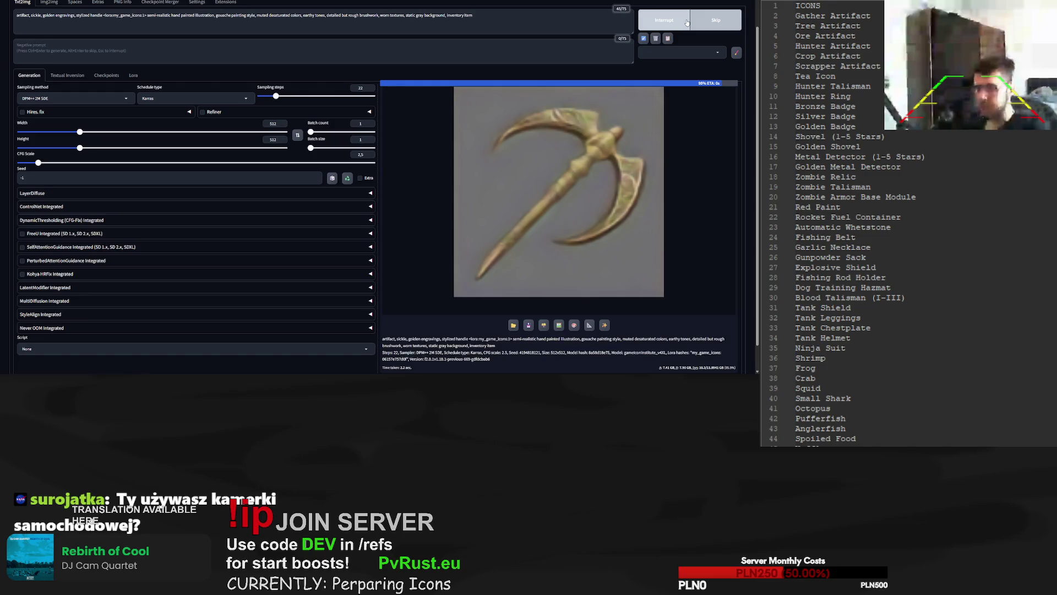
{"action": "left_click", "coordinate": [686, 21]}
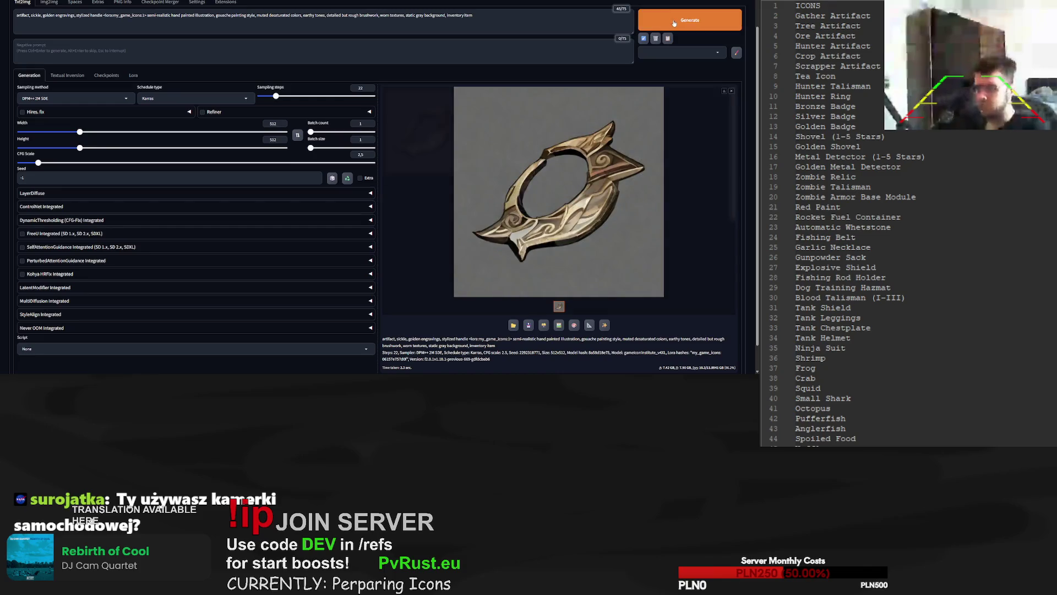
{"action": "left_click", "coordinate": [669, 28]}
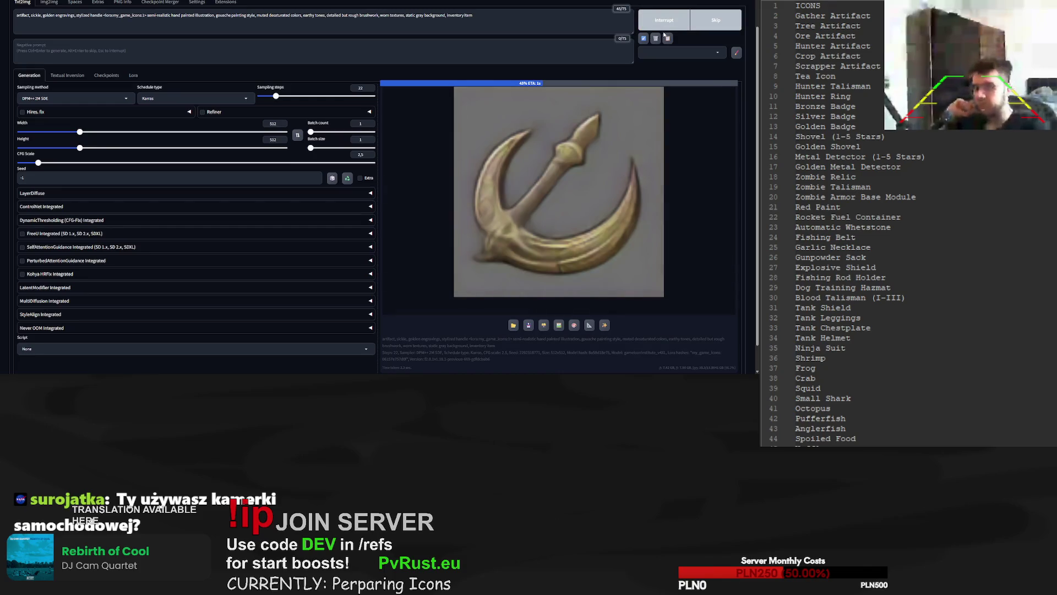
{"action": "left_click", "coordinate": [671, 30]}
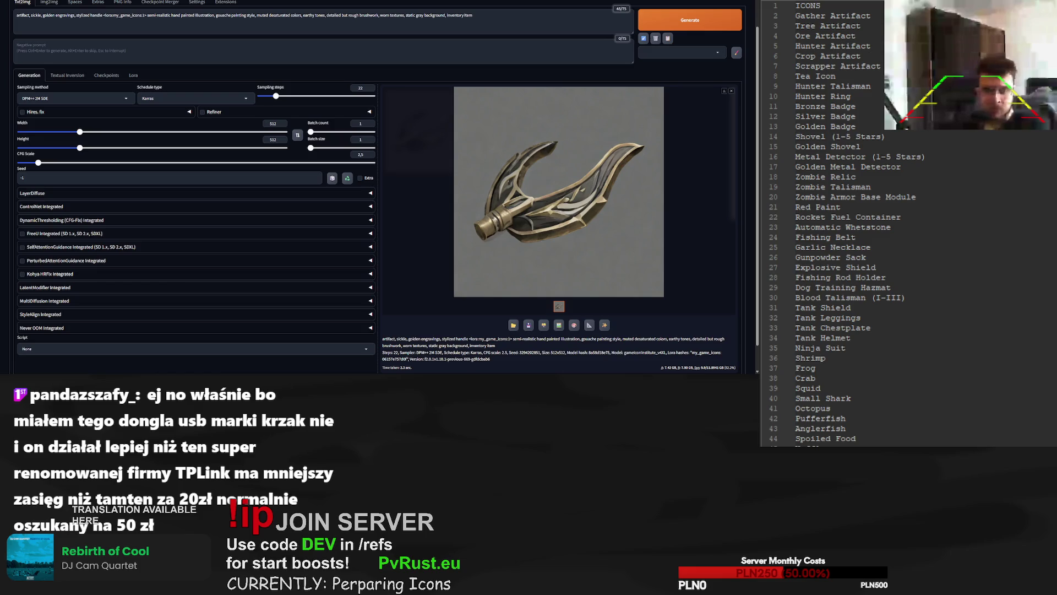
Copy the sickle prompt into img2img's prompt and paste the golden sickle picture as the input image
{"action": "scroll", "coordinate": [68, 46], "scroll_direction": "up", "scroll_amount": 1}
{"action": "triple_click", "coordinate": [67, 45]}
{"action": "key", "text": "ctrl+c"}
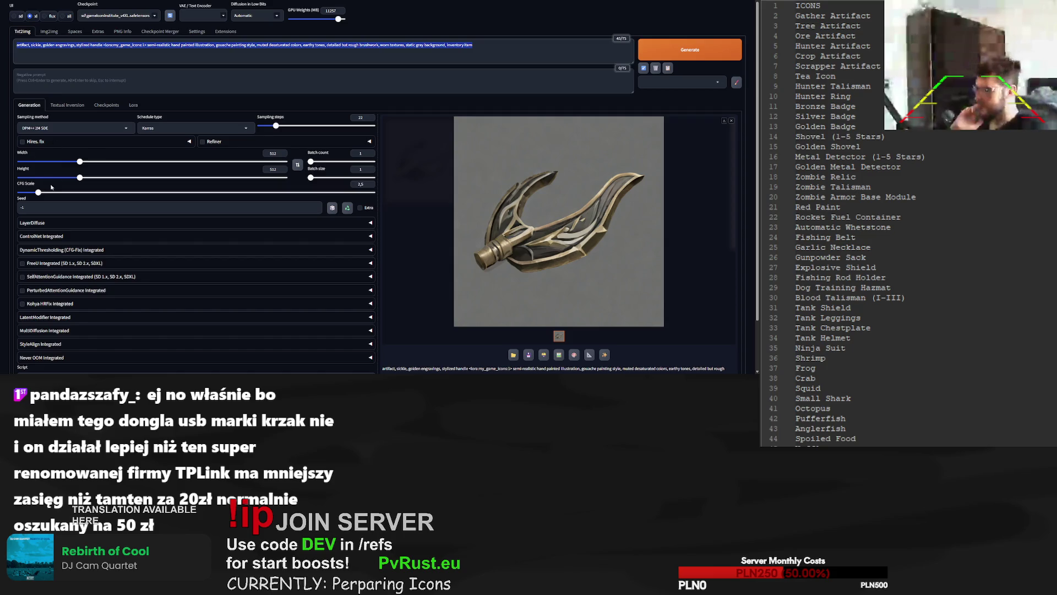
{"action": "left_click", "coordinate": [49, 31]}
{"action": "left_click", "coordinate": [56, 49]}
{"action": "key", "text": "ctrl+a"}
{"action": "key", "text": "ctrl+v"}
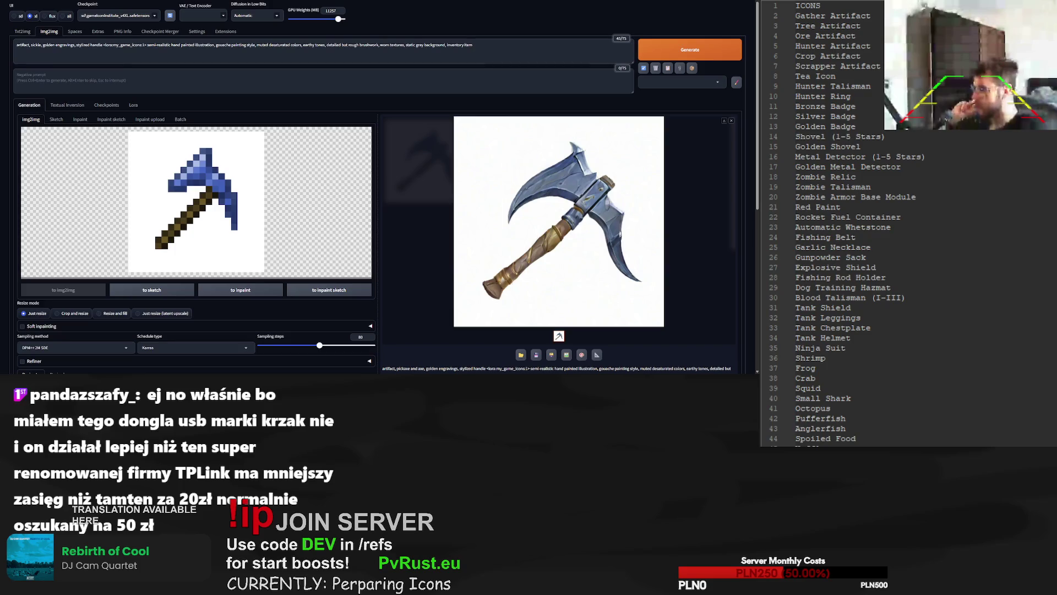
{"action": "key", "text": "ctrl+v"}
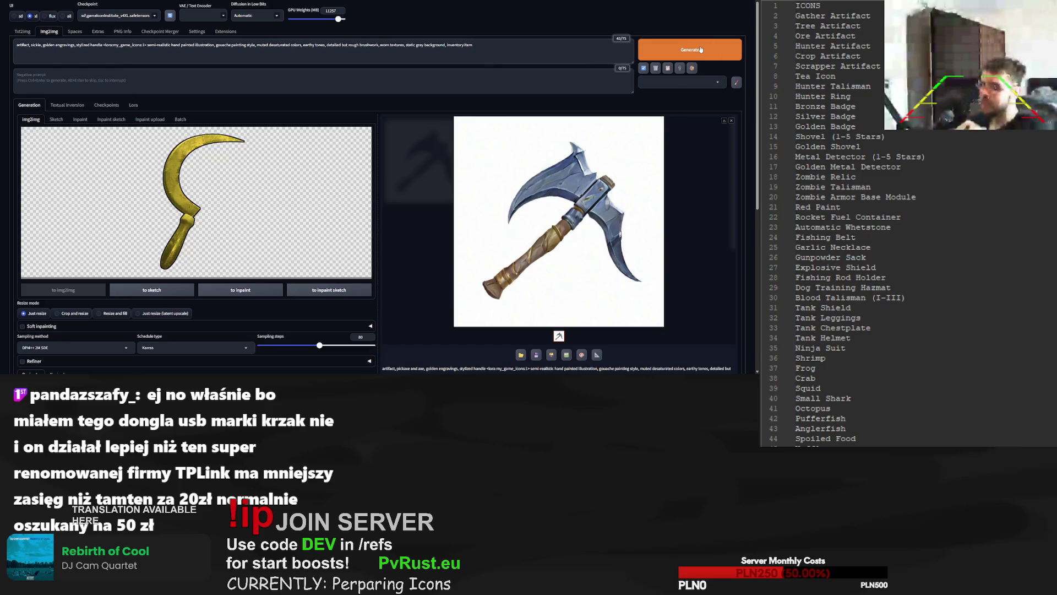
Generate two img2img sickles, then set the seed to -1 and sampling steps to 25
{"action": "left_click", "coordinate": [701, 49]}
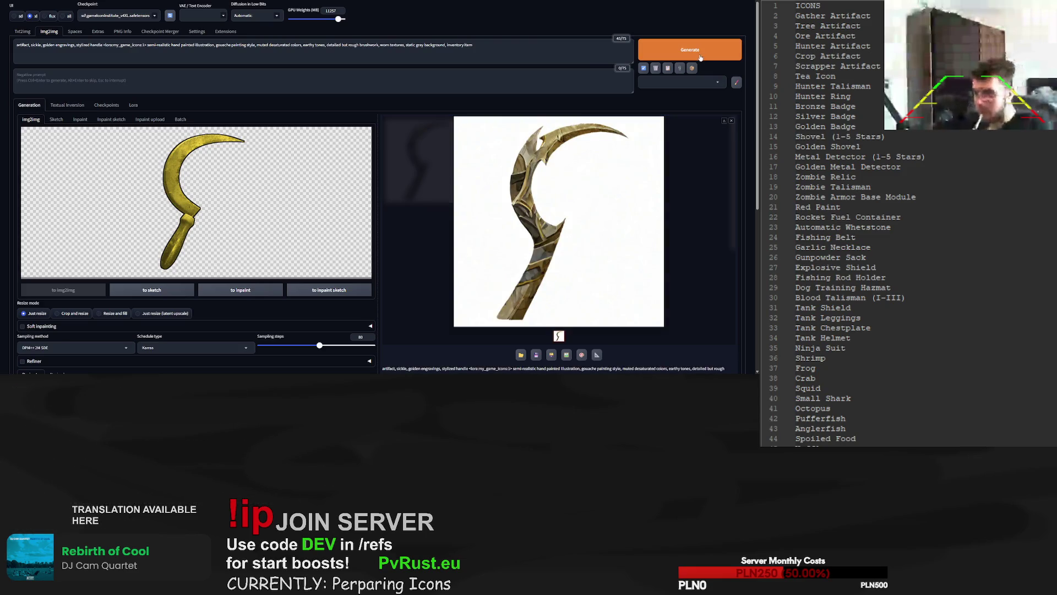
{"action": "left_click", "coordinate": [701, 57]}
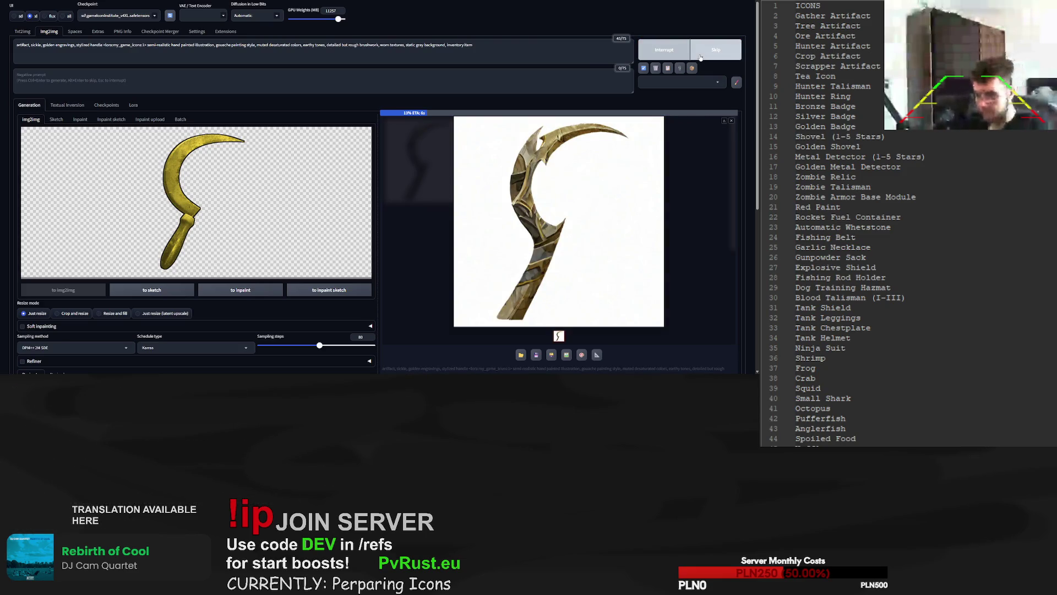
{"action": "scroll", "coordinate": [220, 255], "scroll_direction": "down", "scroll_amount": 3}
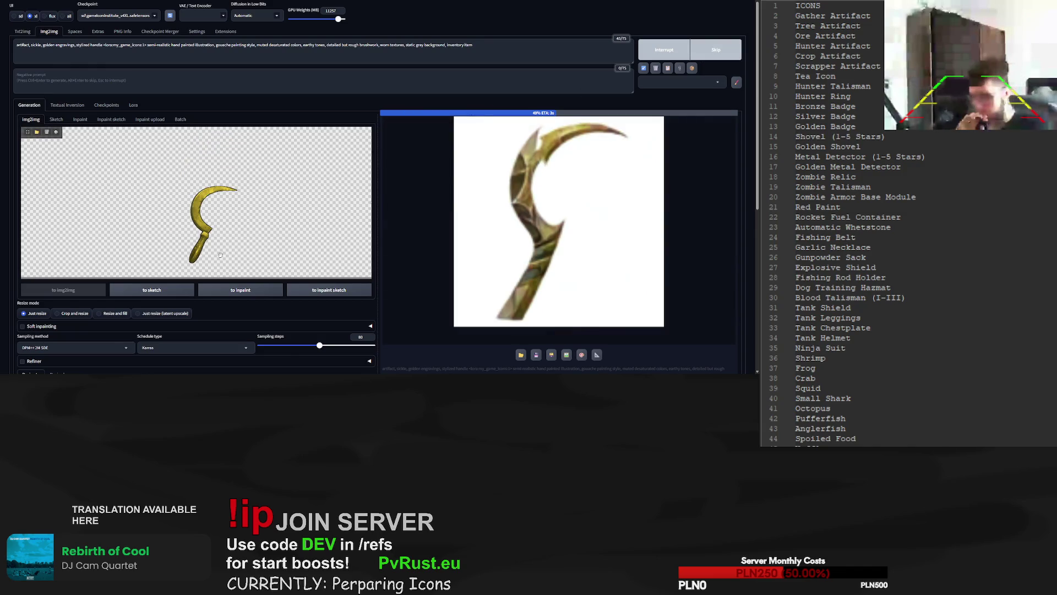
{"action": "scroll", "coordinate": [122, 259], "scroll_direction": "down", "scroll_amount": 4}
{"action": "left_click", "coordinate": [332, 250]}
{"action": "left_click_drag", "start_coordinate": [319, 137], "coordinate": [278, 139]}
Generate three more sickle variations, then paste a larger sickle as the input image
{"action": "scroll", "coordinate": [664, 70], "scroll_direction": "up", "scroll_amount": 3}
{"action": "left_click", "coordinate": [688, 23]}
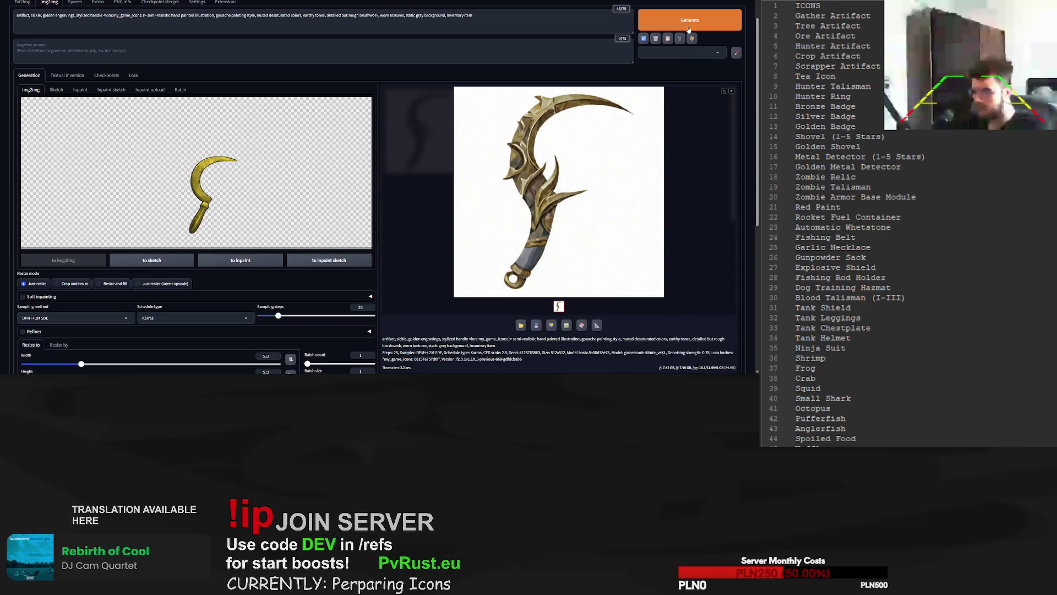
{"action": "left_click", "coordinate": [693, 26]}
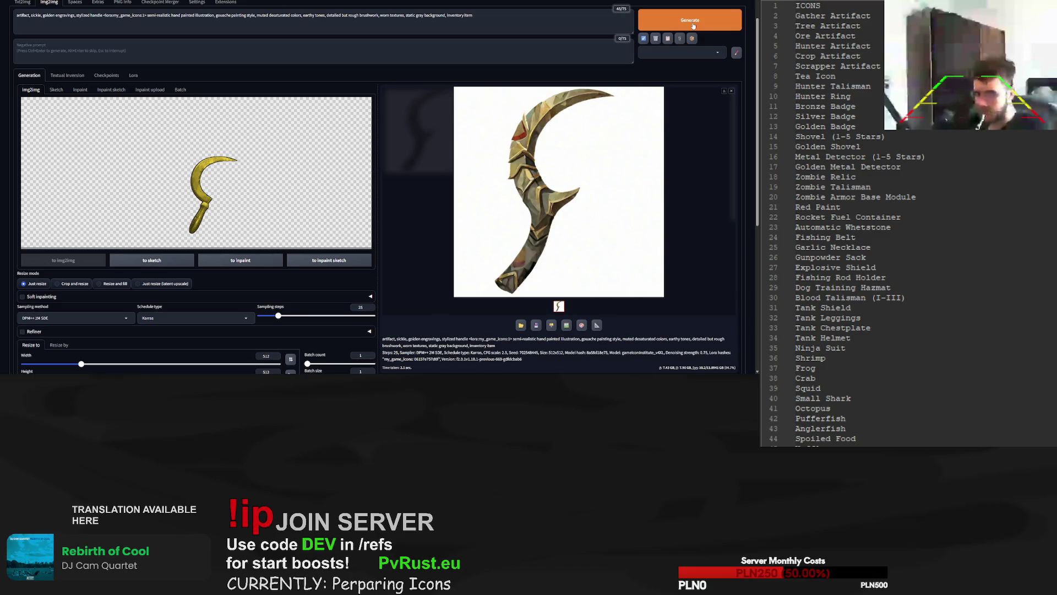
{"action": "left_click", "coordinate": [694, 25]}
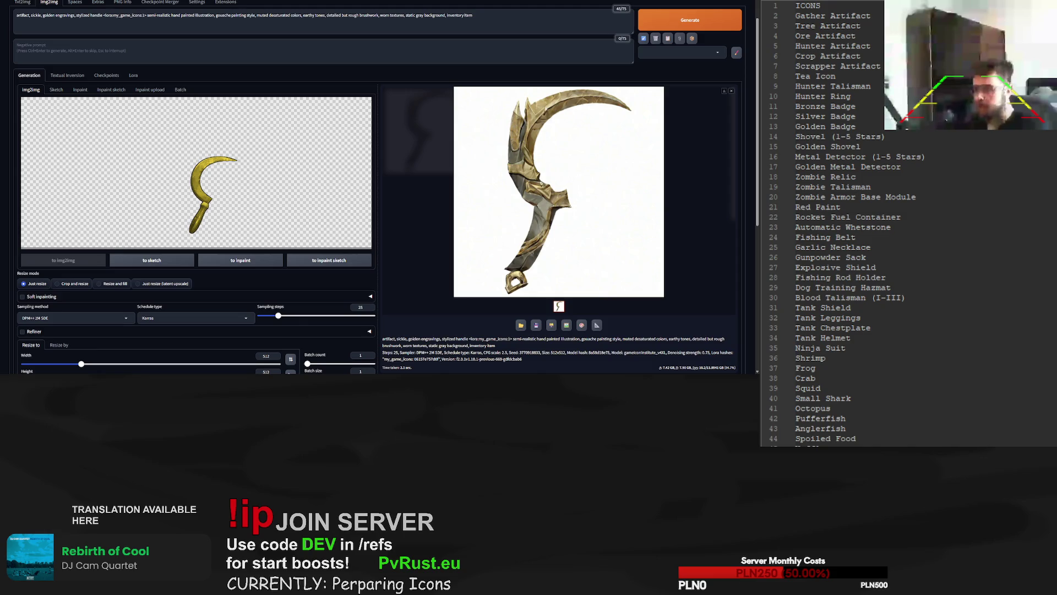
{"action": "key", "text": "ctrl+v"}
Generate six sickles from the larger brown-handled sickle input
{"action": "left_click", "coordinate": [710, 21]}
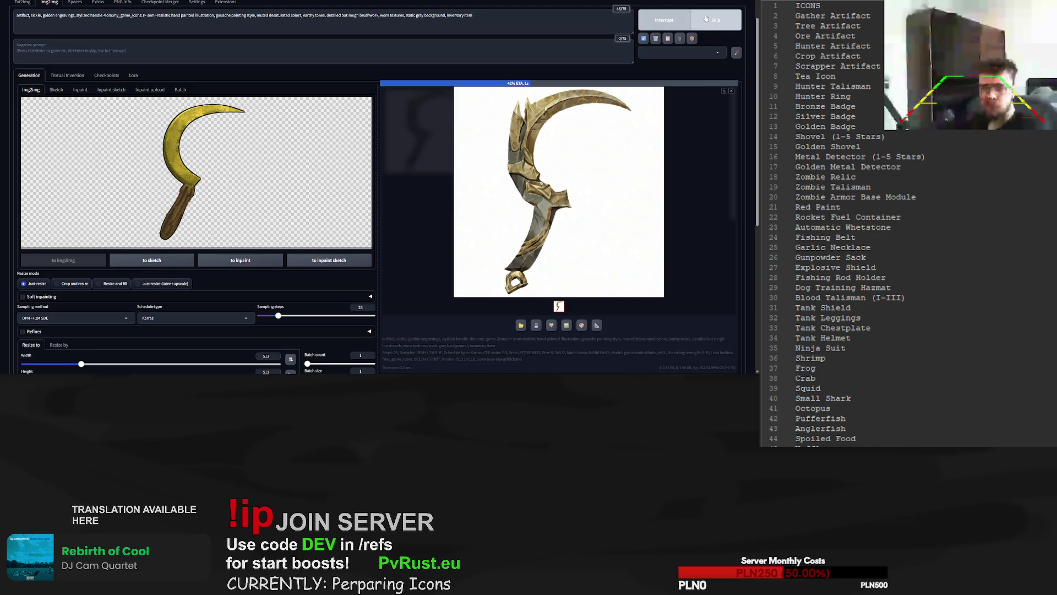
{"action": "left_click", "coordinate": [697, 18]}
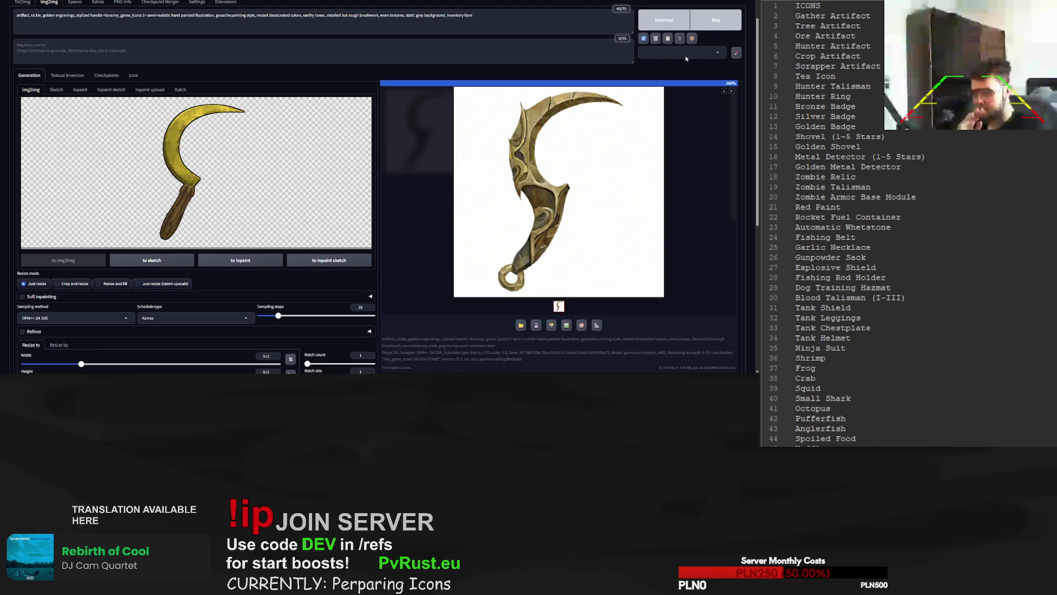
{"action": "left_click", "coordinate": [688, 23]}
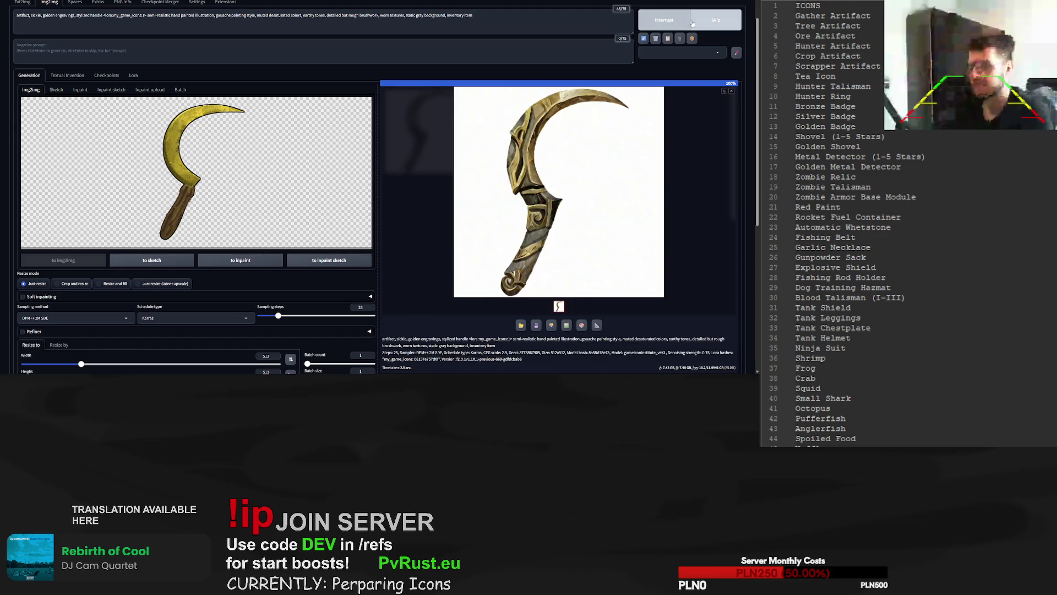
{"action": "left_click", "coordinate": [706, 21]}
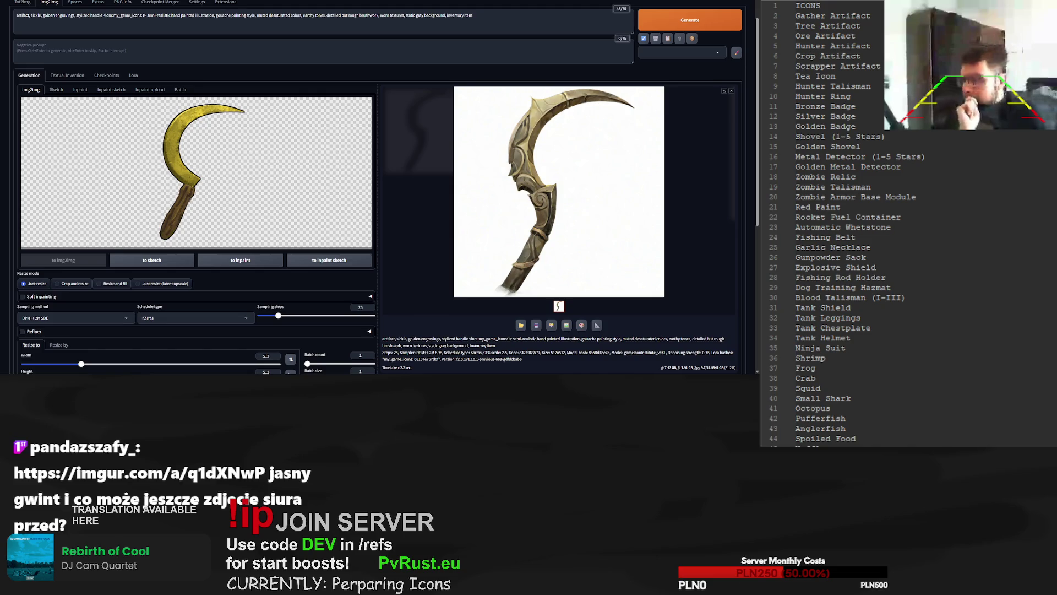
{"action": "left_click", "coordinate": [693, 20]}
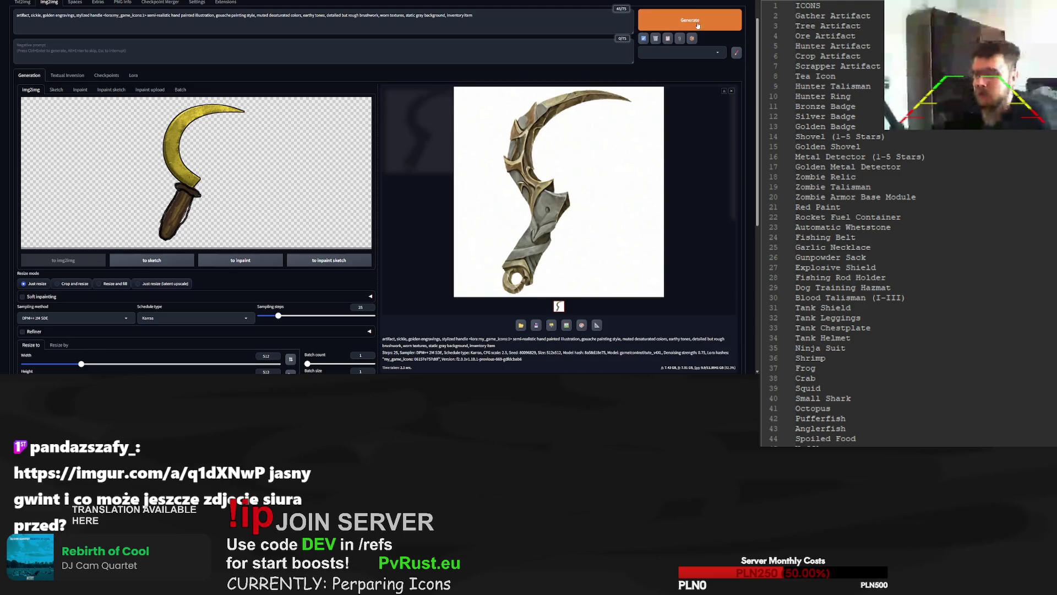
{"action": "left_click", "coordinate": [696, 21]}
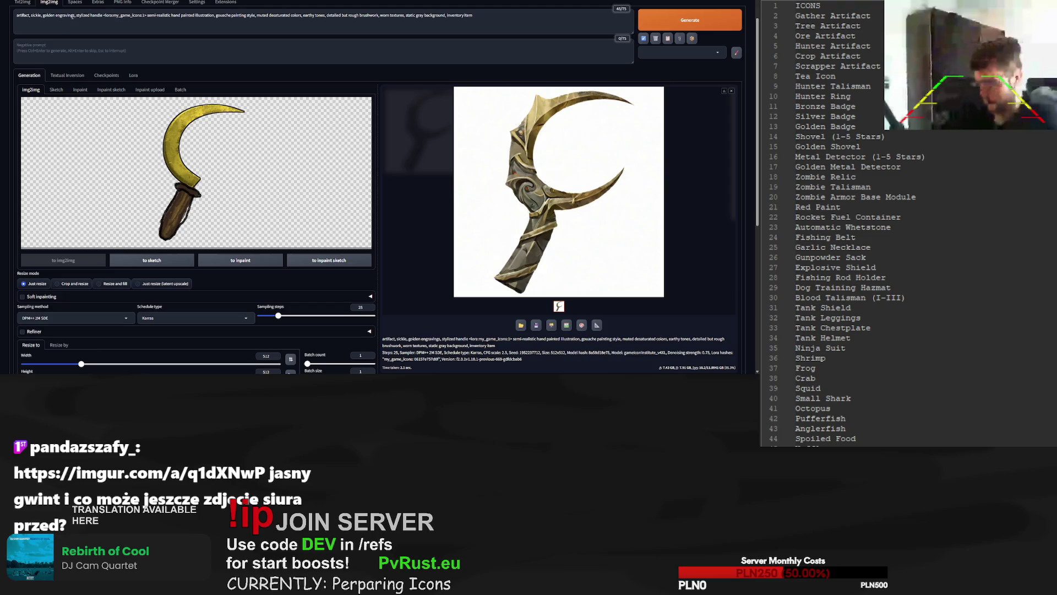
Add 'wooden' before 'handle' in the prompt and generate two wooden-handled sickles
{"action": "type", "text": "wooden"}
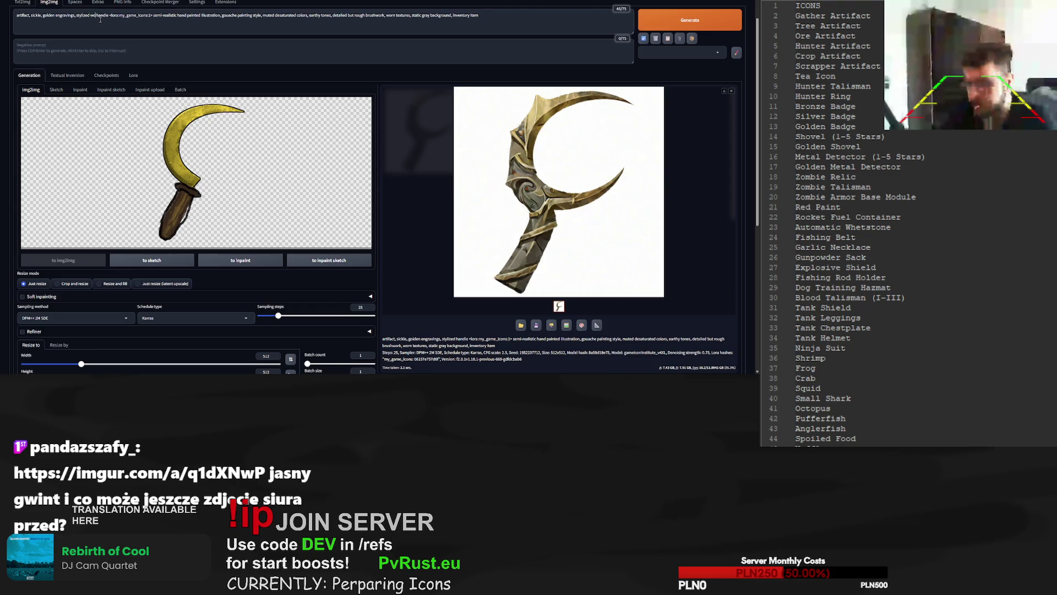
{"action": "left_click", "coordinate": [710, 21]}
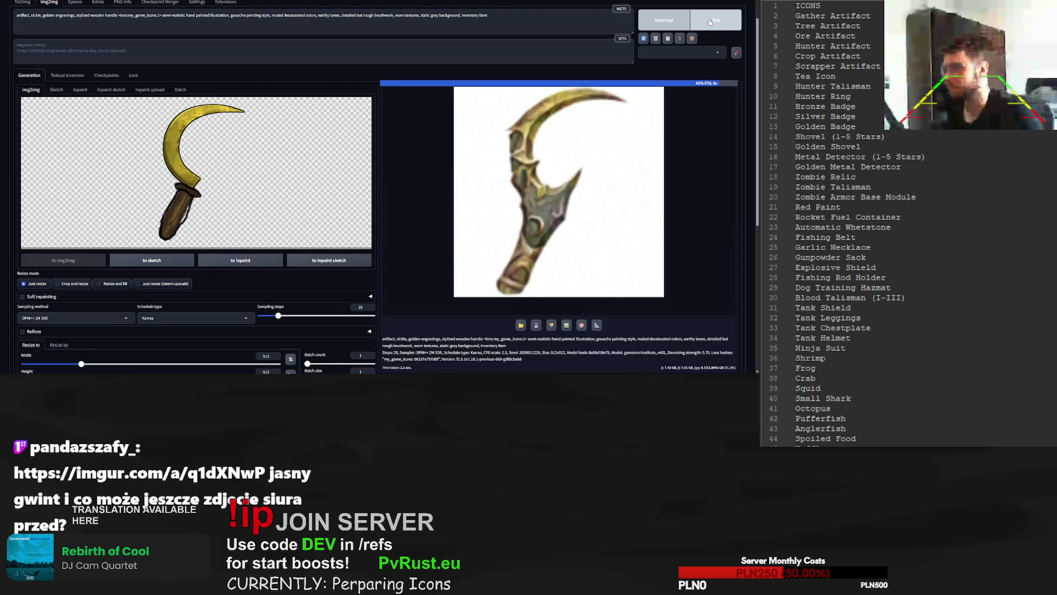
{"action": "left_click", "coordinate": [695, 24]}
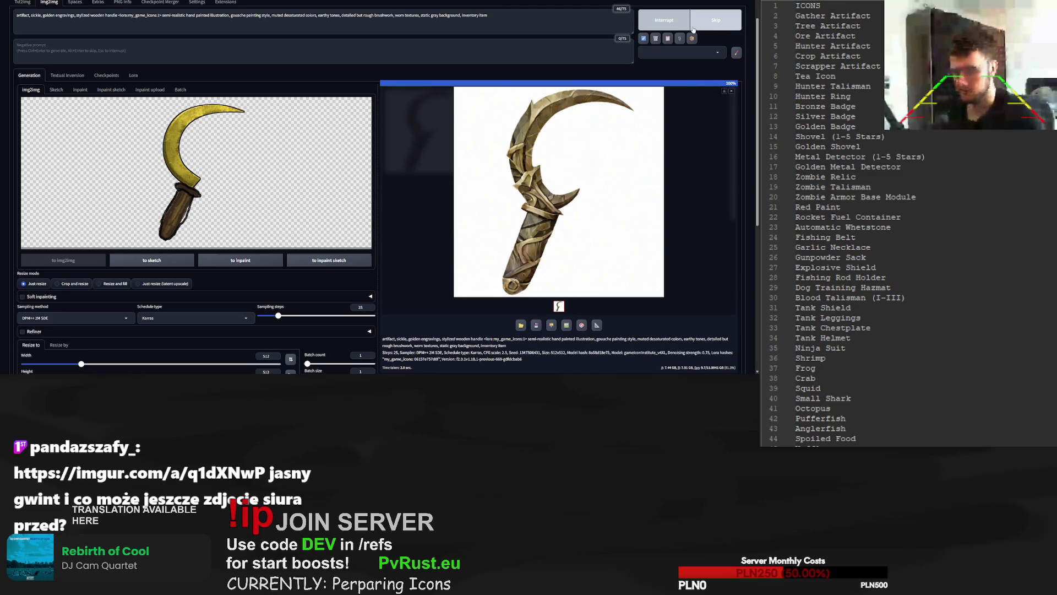
Copy the finished sickle's seed from the info text into the notes file
{"action": "double_click", "coordinate": [530, 352]}
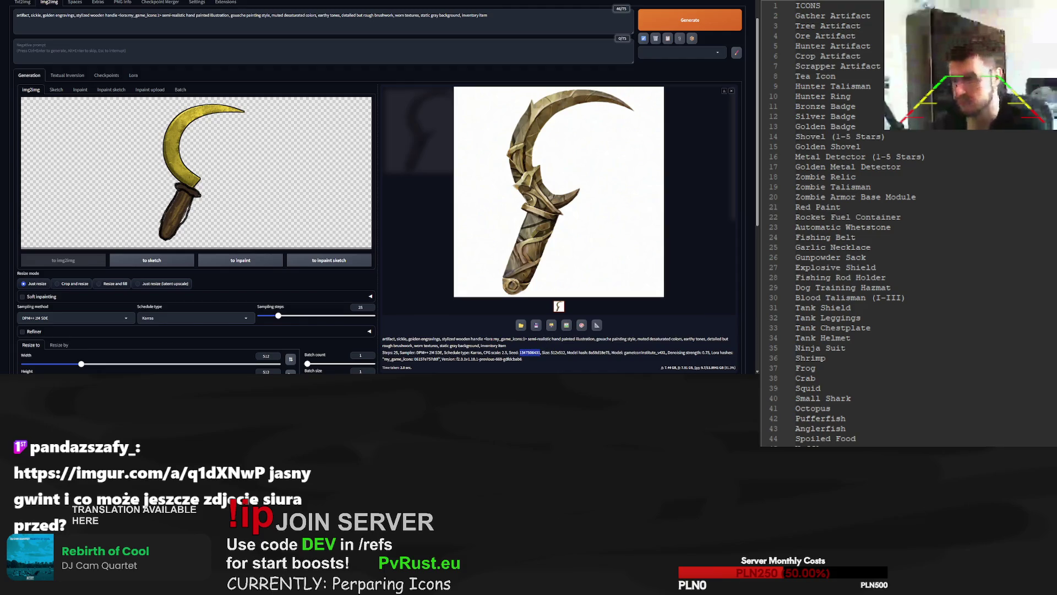
{"action": "key", "text": "alt+Tab"}
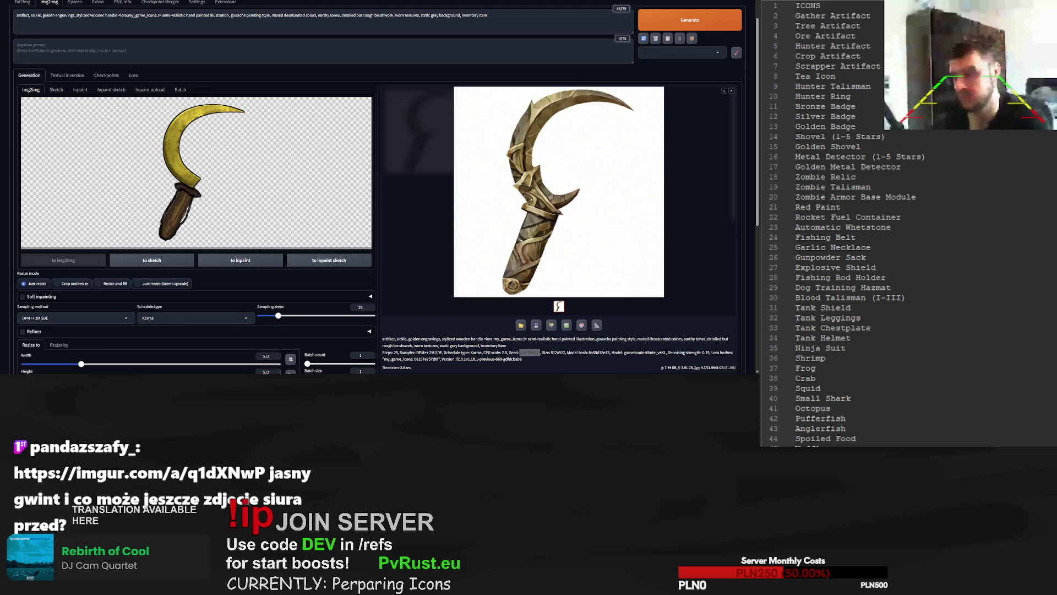
{"action": "key", "text": "ctrl+a"}
{"action": "key", "text": "ctrl+v"}
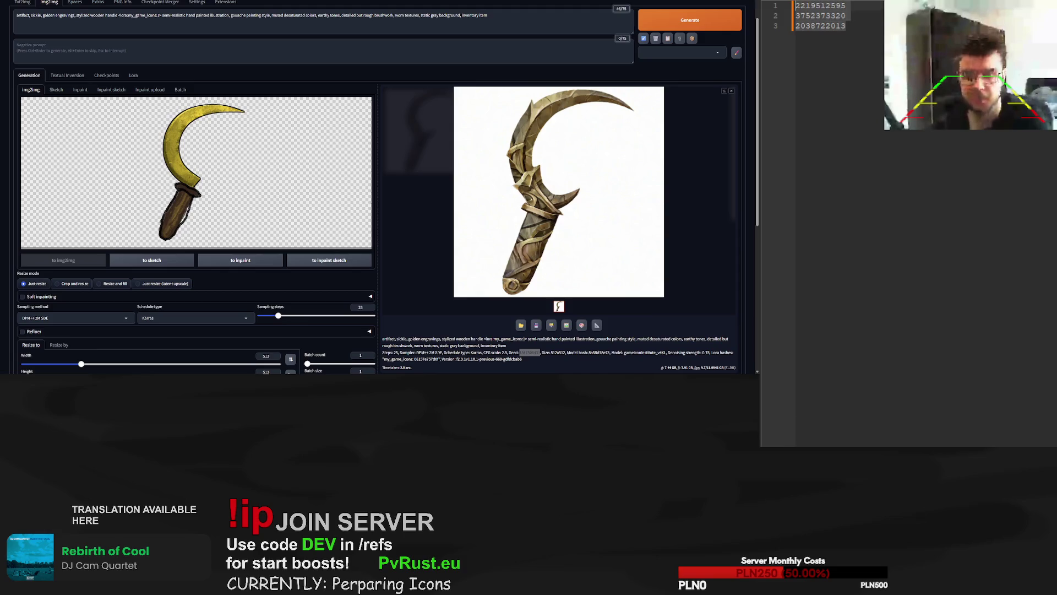
Generate about ten new golden-engraved sickle variations from the sketch
{"action": "left_click", "coordinate": [677, 27]}
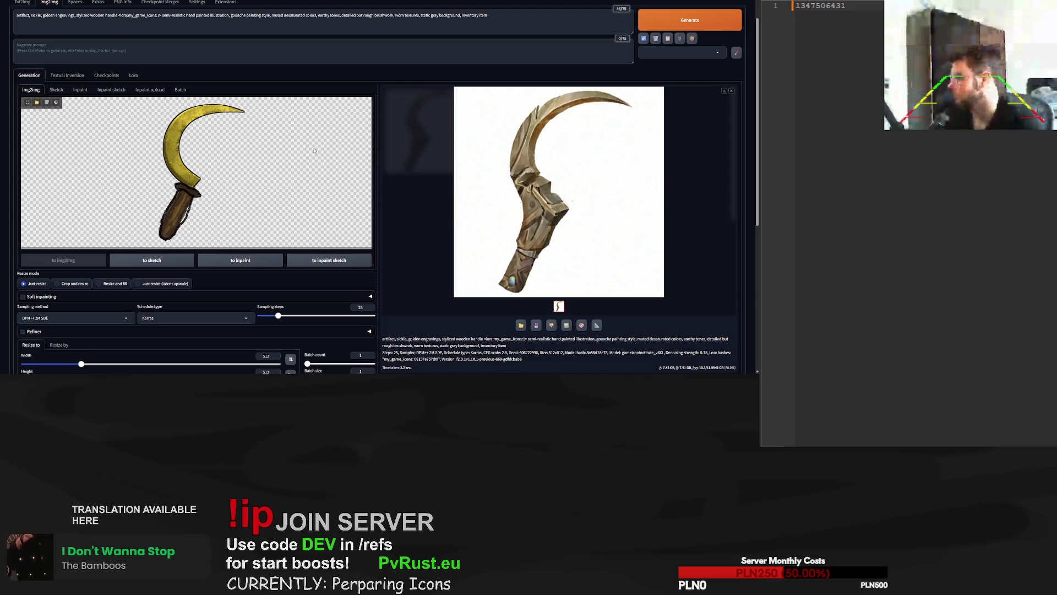
{"action": "key", "text": "ctrl+Return"}
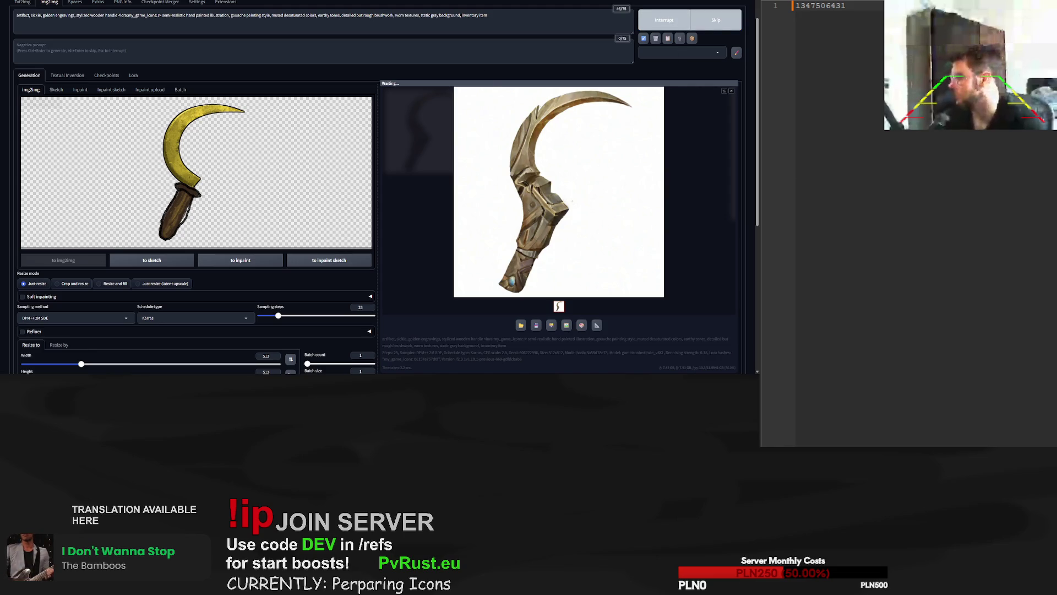
{"action": "left_click", "coordinate": [683, 23]}
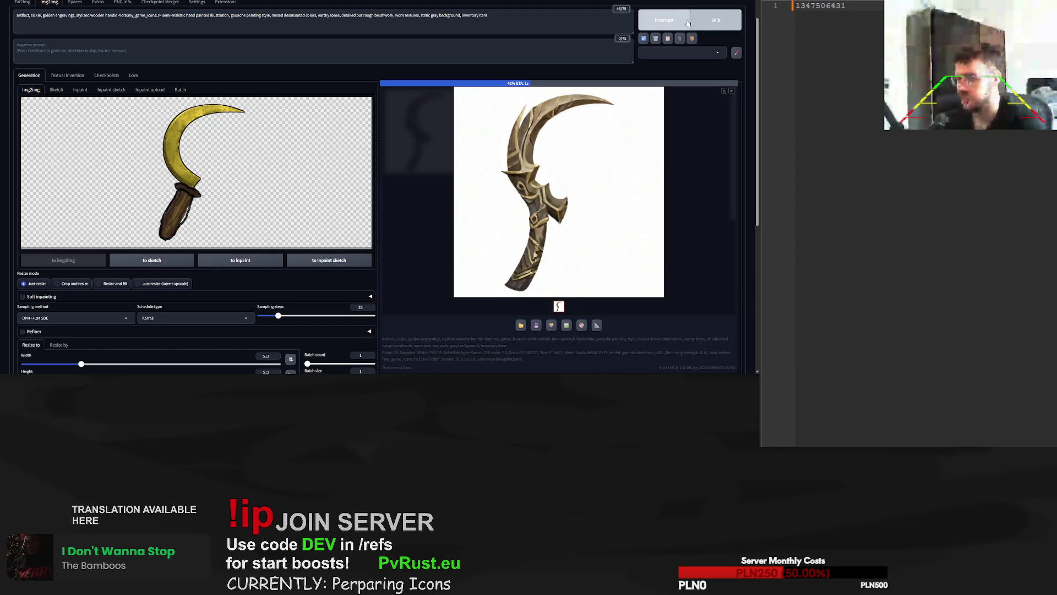
{"action": "left_click", "coordinate": [692, 21]}
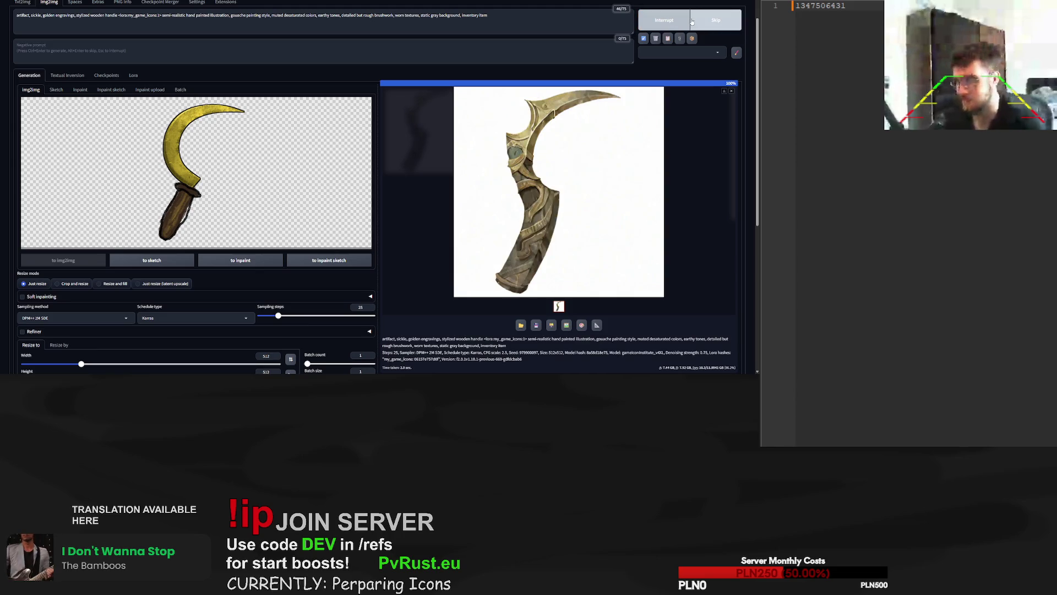
{"action": "left_click", "coordinate": [693, 21]}
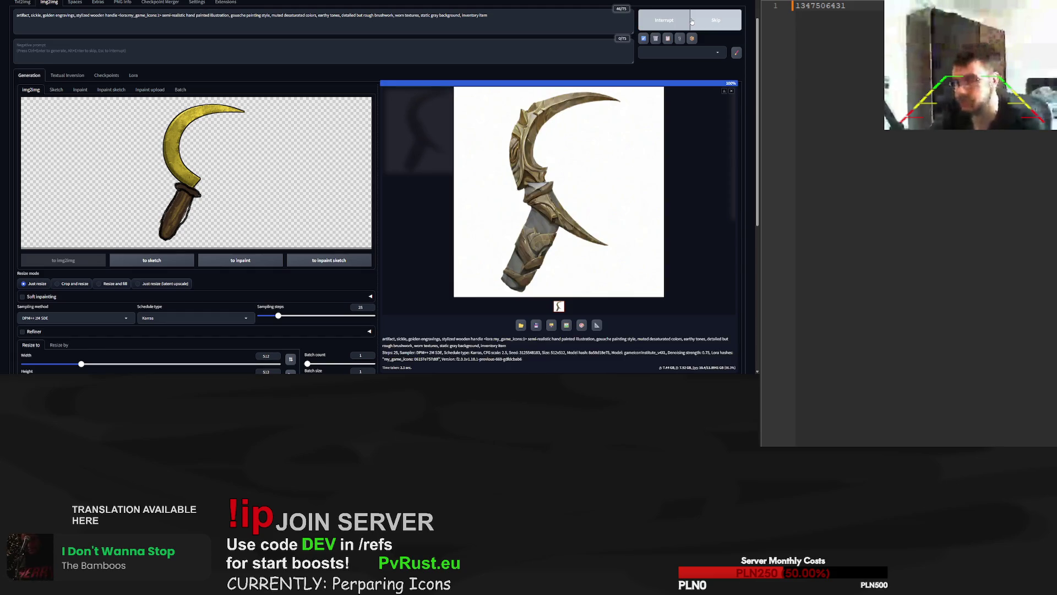
{"action": "left_click", "coordinate": [692, 21]}
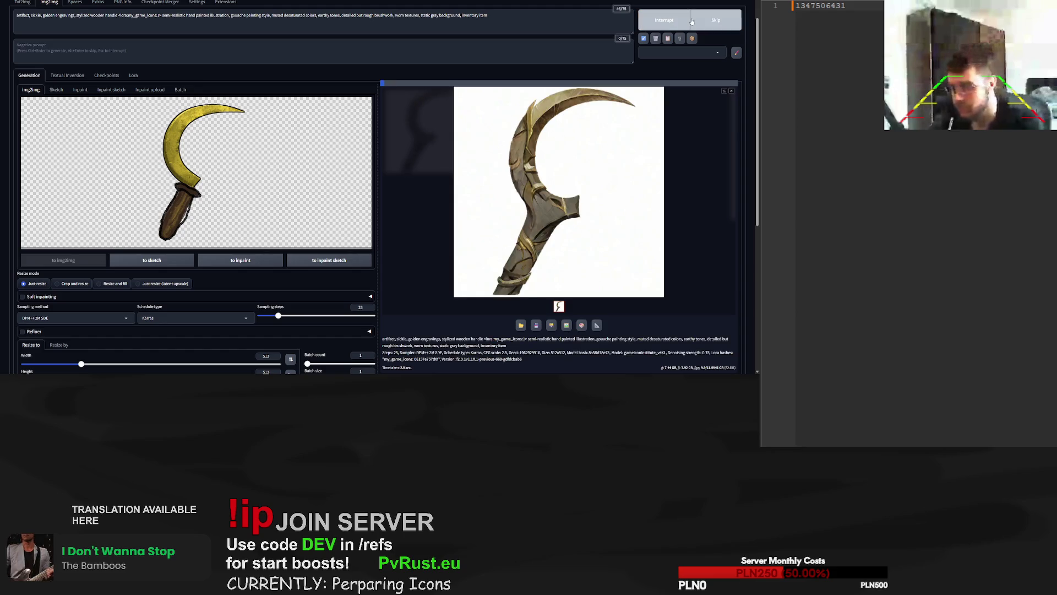
{"action": "left_click", "coordinate": [692, 21]}
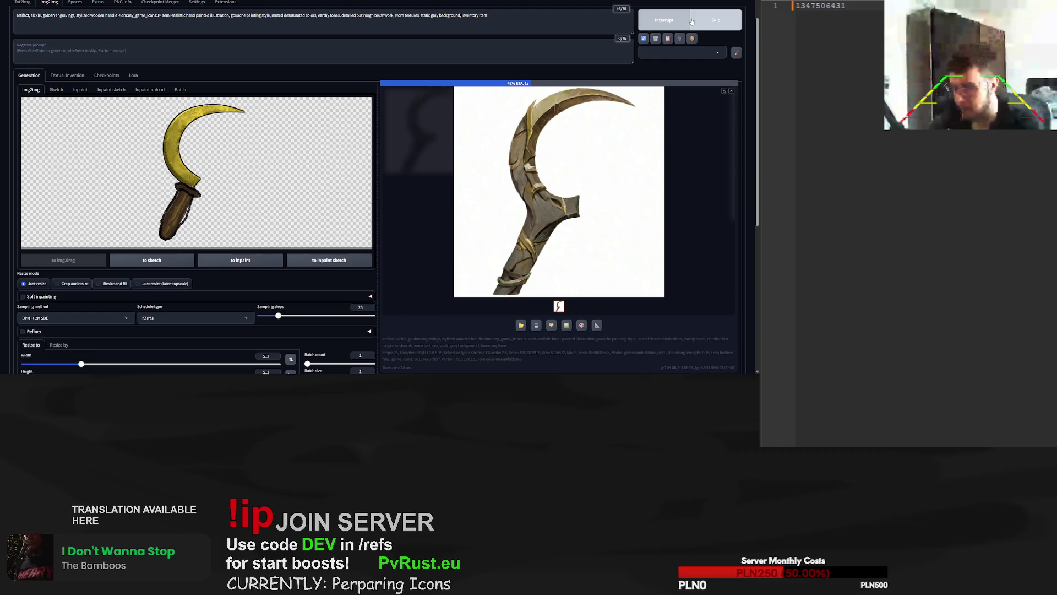
{"action": "left_click", "coordinate": [693, 21]}
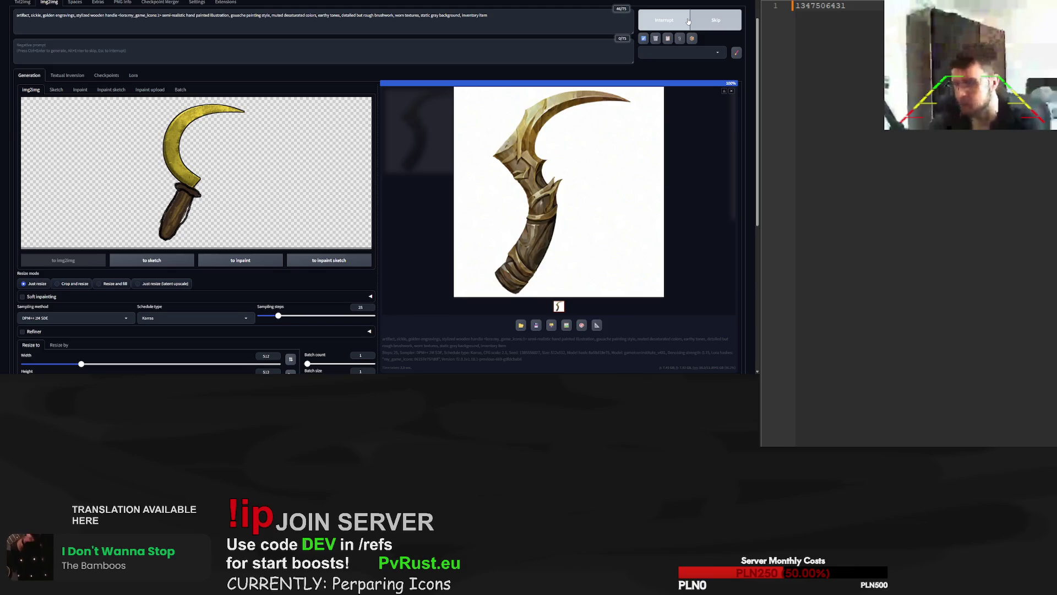
{"action": "left_click", "coordinate": [685, 21]}
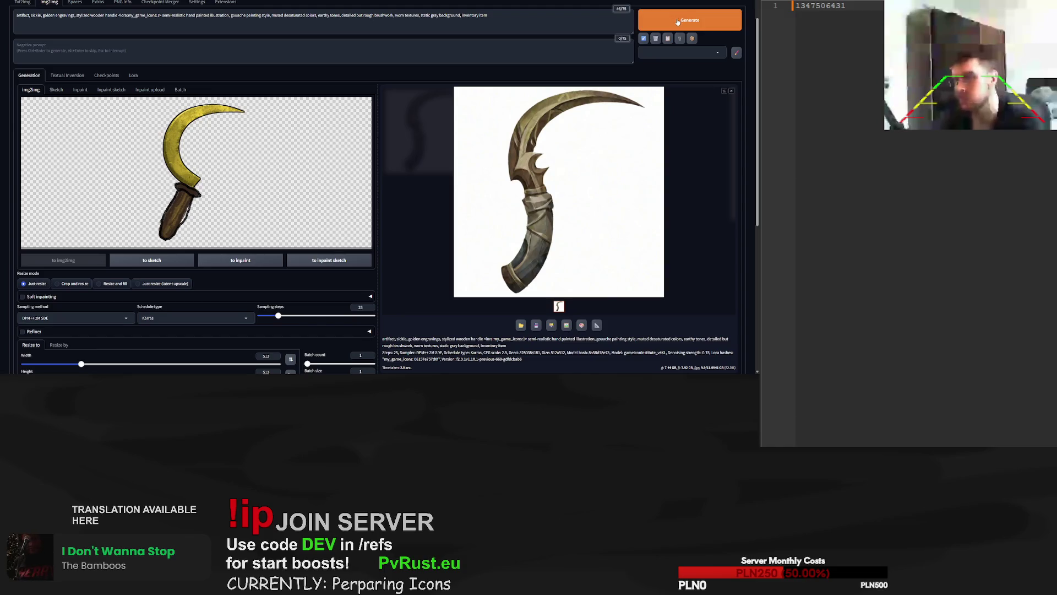
{"action": "left_click", "coordinate": [677, 21]}
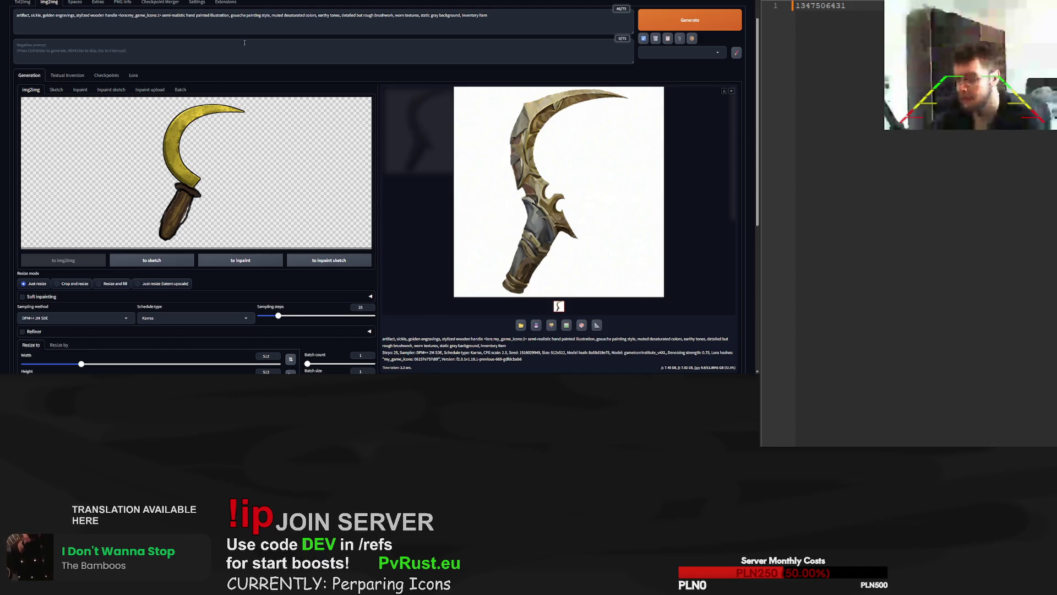
{"action": "scroll", "coordinate": [102, 67], "scroll_direction": "up", "scroll_amount": 1}
In txt2img, change the prompt item from 'sickle' to 'scythe'
{"action": "left_click", "coordinate": [23, 29]}
{"action": "left_click", "coordinate": [36, 45]}
{"action": "key", "text": "BackSpace"}
{"action": "key", "text": "BackSpace"}
{"action": "key", "text": "BackSpace"}
{"action": "type", "text": "ythe"}
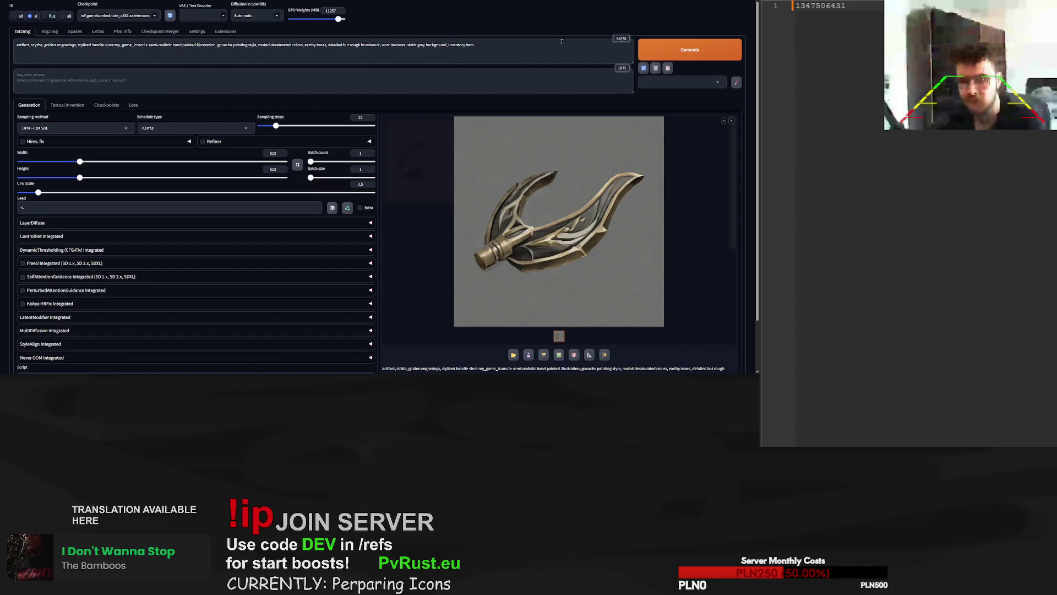
Generate four engraved scythe icons on grey from the new prompt
{"action": "left_click", "coordinate": [665, 49]}
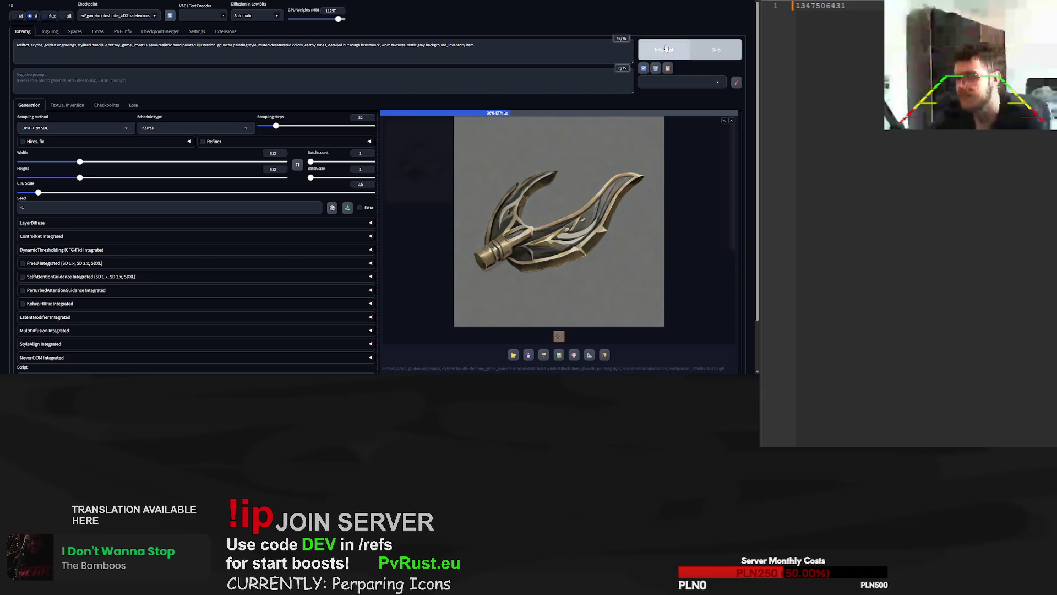
{"action": "left_click", "coordinate": [691, 55]}
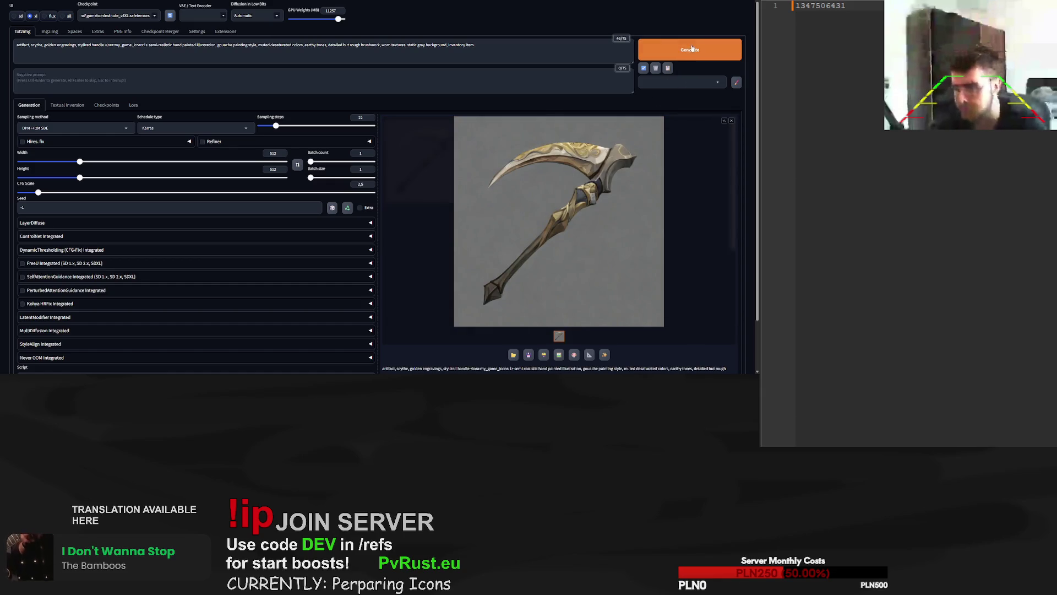
{"action": "left_click", "coordinate": [693, 48]}
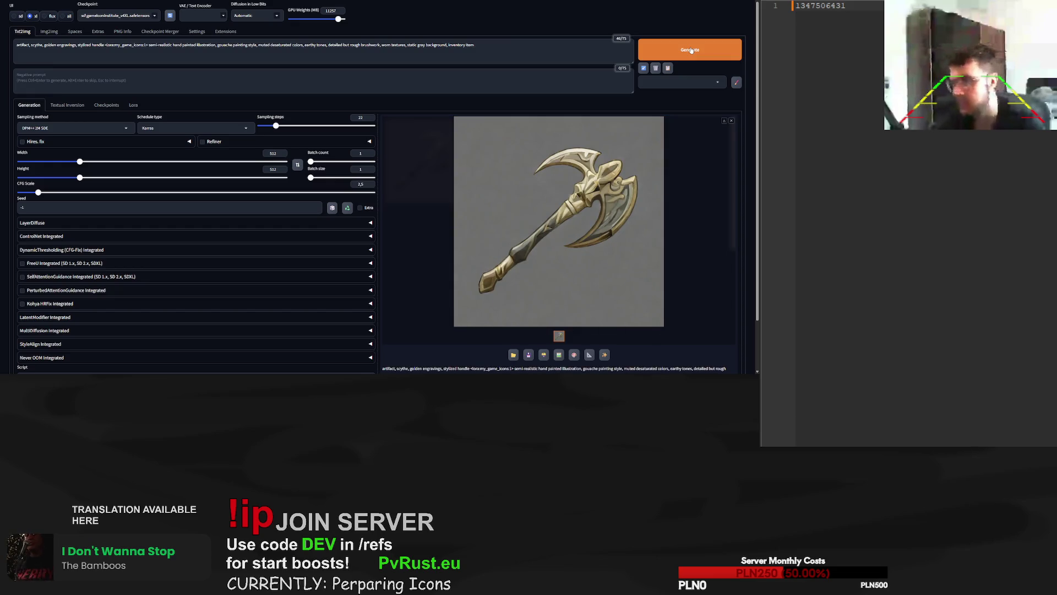
{"action": "left_click", "coordinate": [691, 50]}
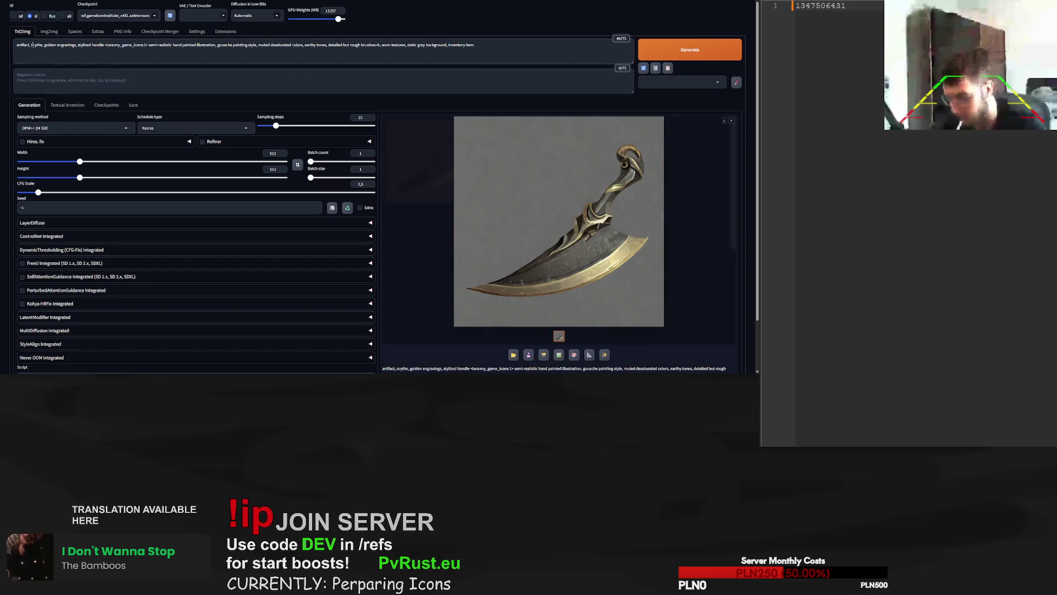
Add 'long blade' to the scythe prompt and generate three variations
{"action": "type", "text": "long blade"}
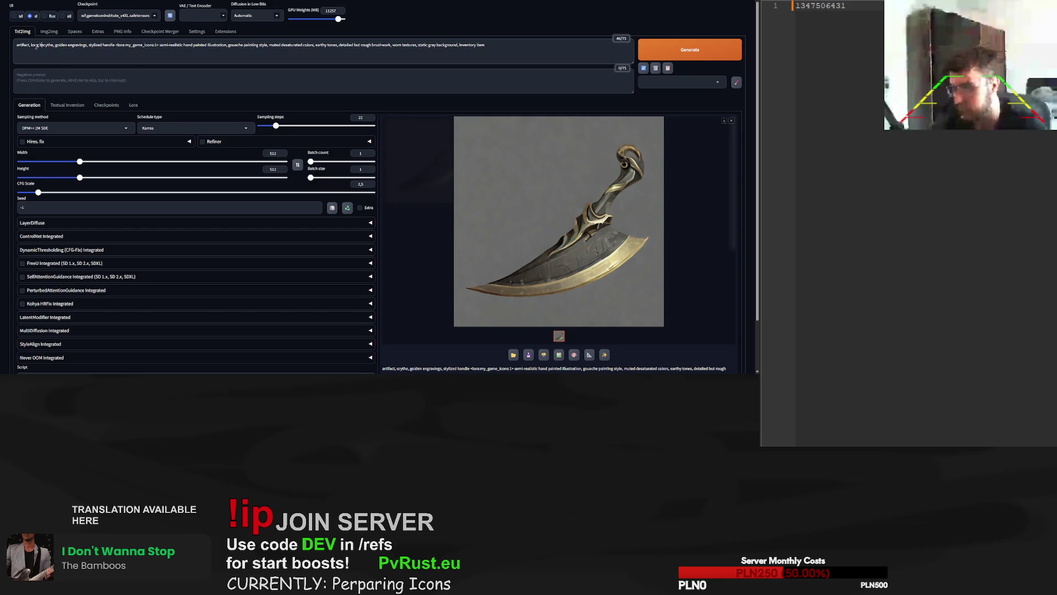
{"action": "left_click", "coordinate": [661, 52]}
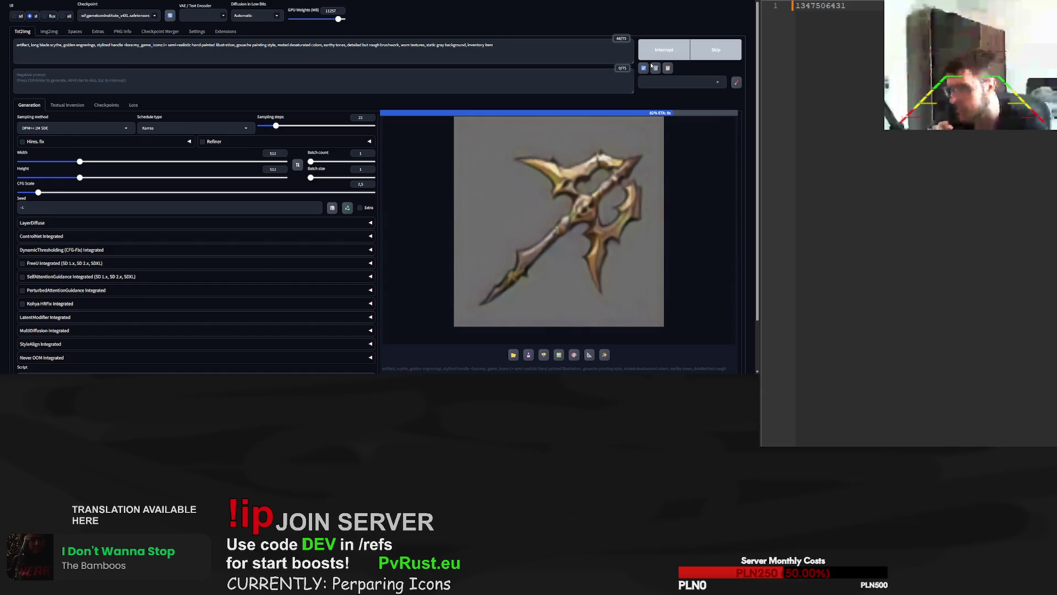
{"action": "left_click", "coordinate": [675, 55]}
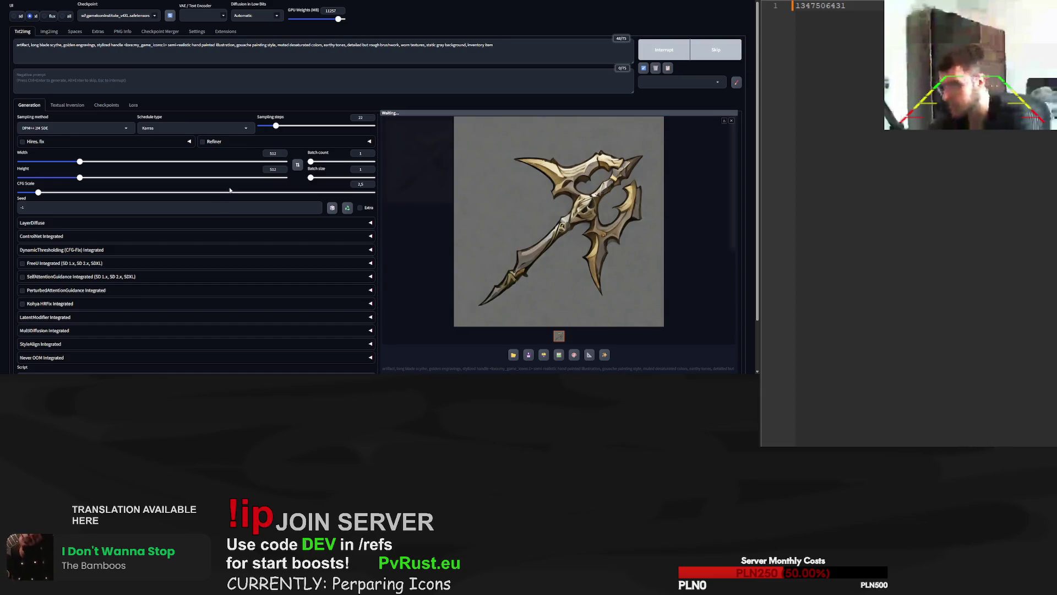
{"action": "left_click", "coordinate": [679, 55]}
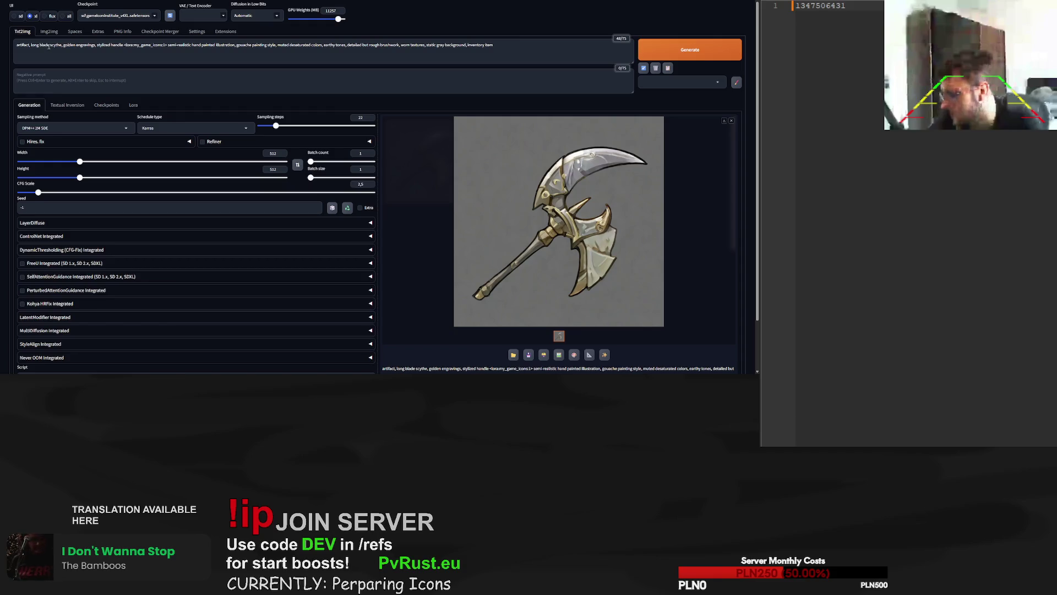
Add 'one side' to the prompt, generate three more, then select 'long blade one side'
{"action": "type", "text": "one side"}
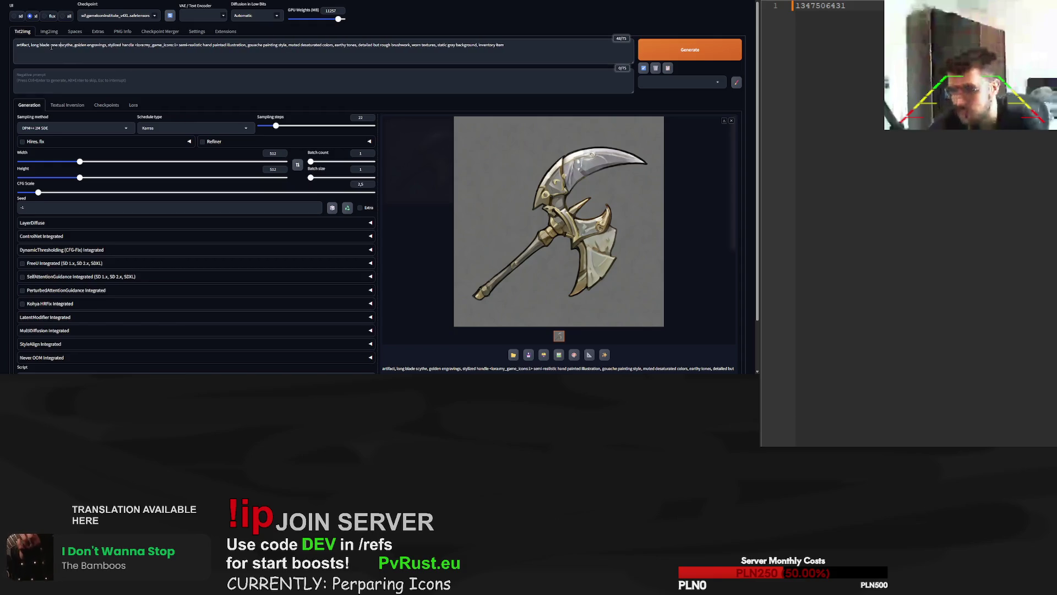
{"action": "left_click", "coordinate": [687, 56]}
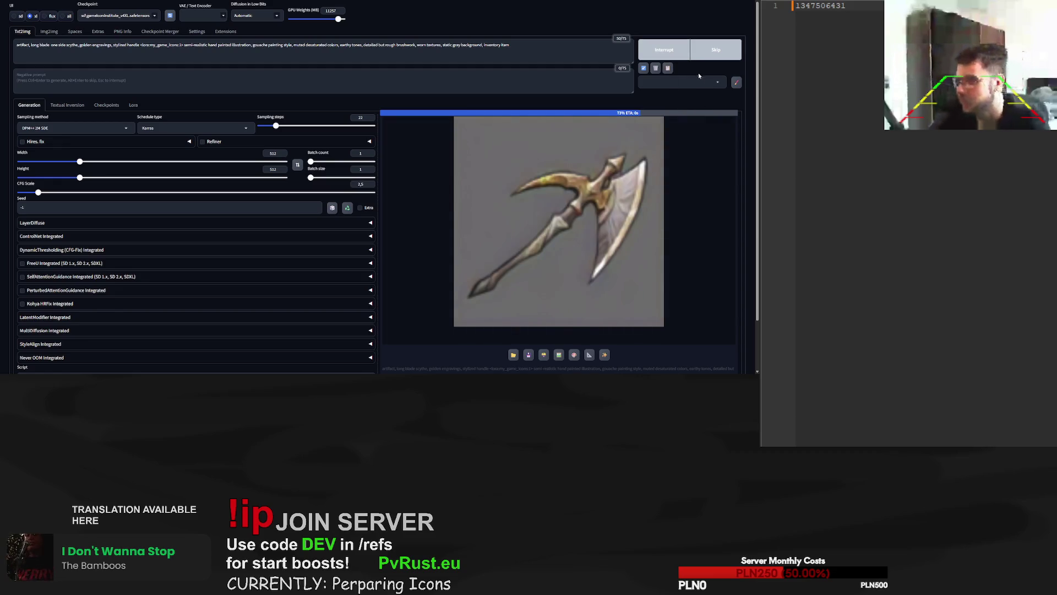
{"action": "left_click", "coordinate": [682, 58]}
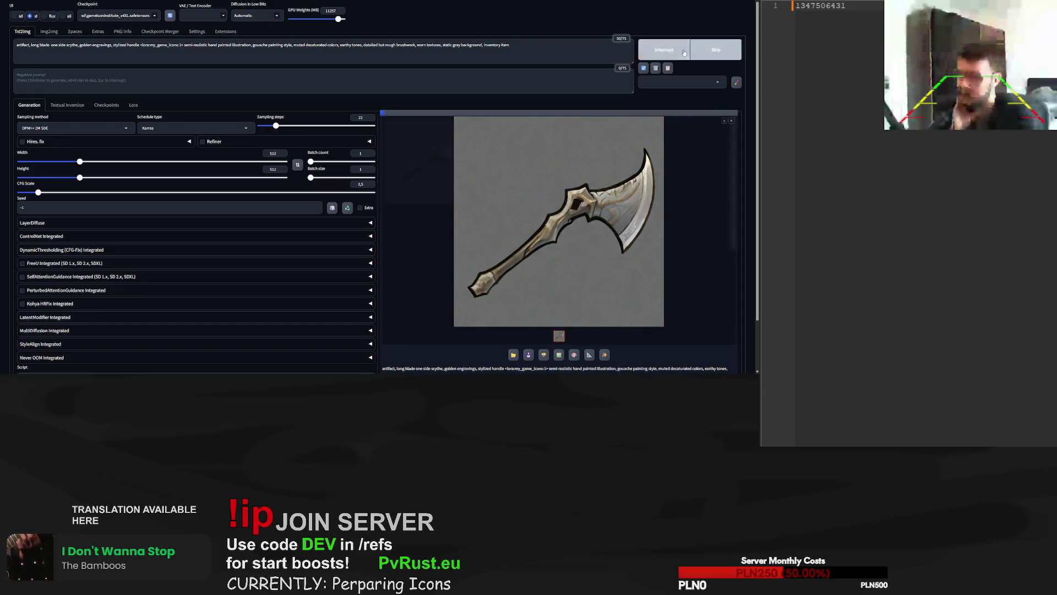
{"action": "left_click", "coordinate": [678, 55]}
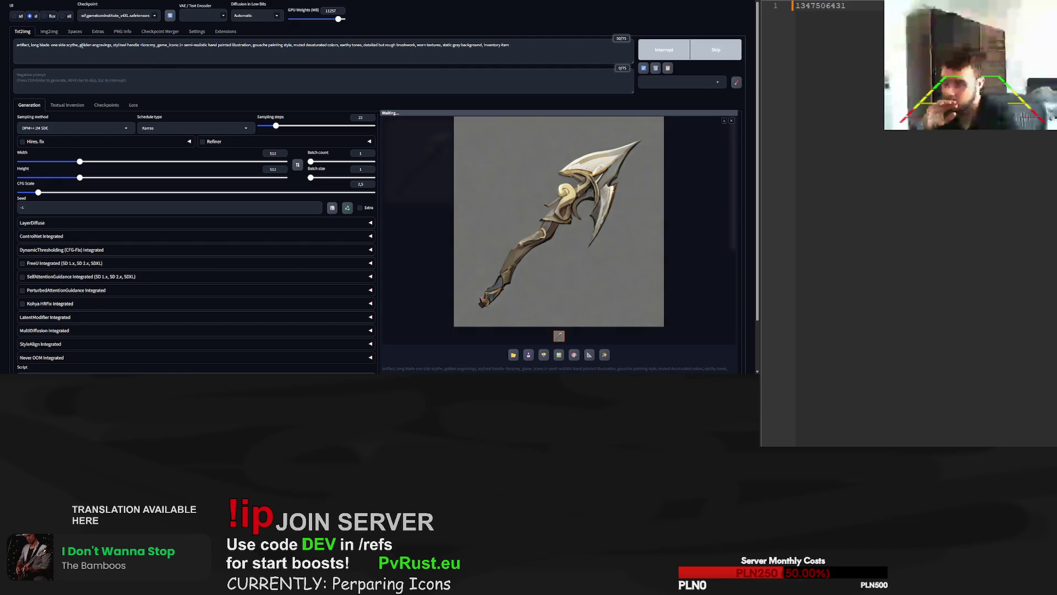
{"action": "left_click_drag", "start_coordinate": [31, 45], "coordinate": [66, 46]}
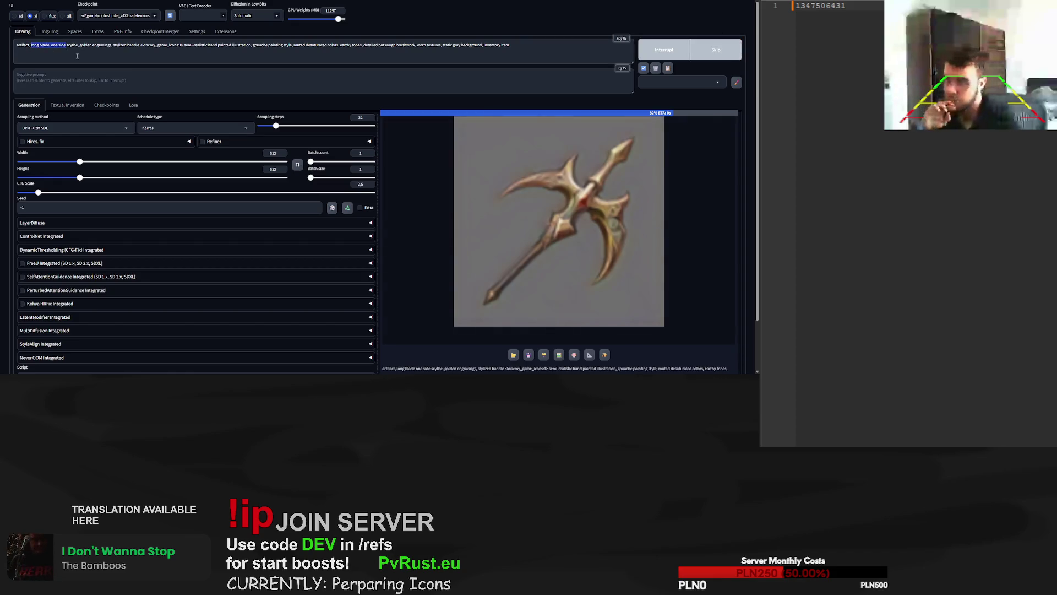
Delete 'long blade one side' from the prompt, generate six more scythes, and return to img2img
{"action": "key", "text": "BackSpace"}
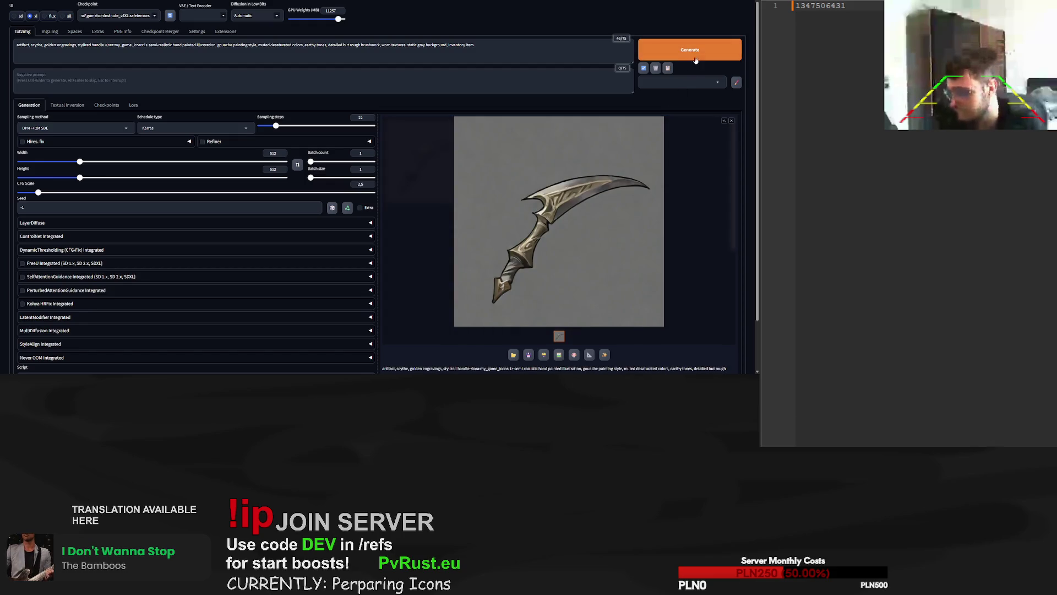
{"action": "left_click", "coordinate": [689, 58]}
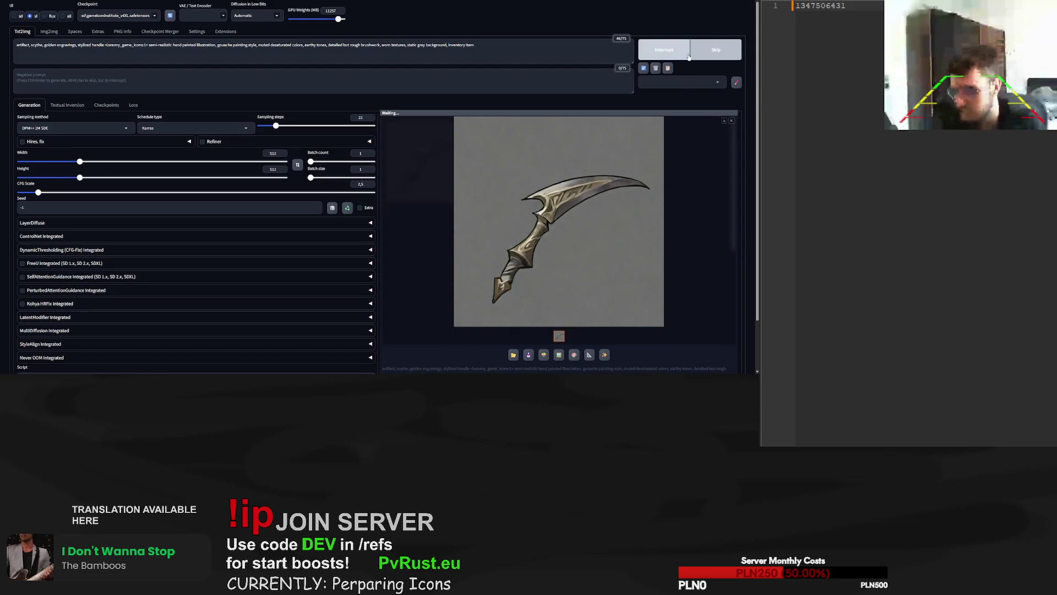
{"action": "left_click", "coordinate": [657, 53]}
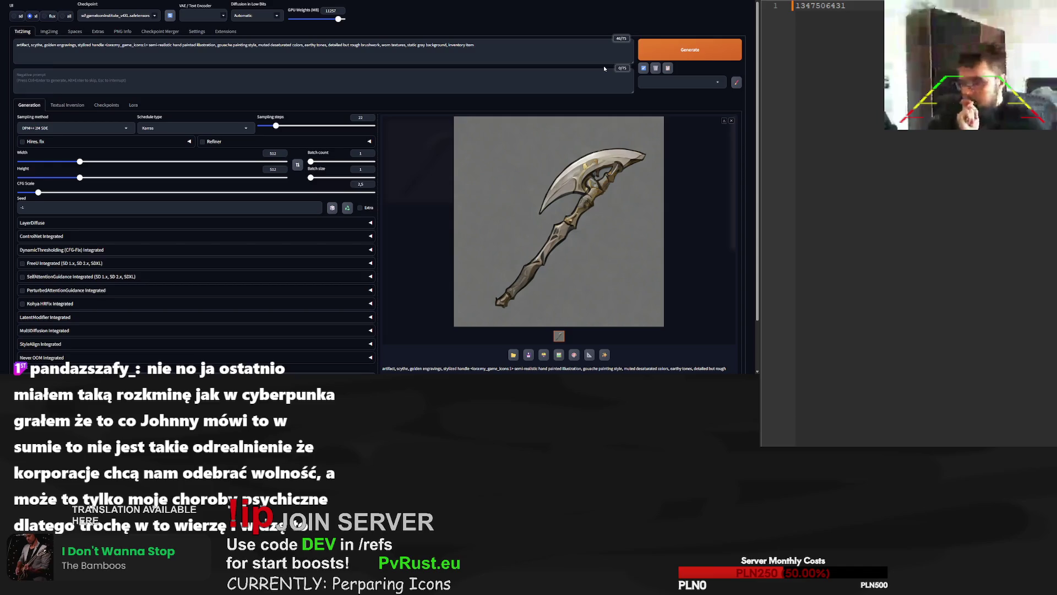
{"action": "left_click", "coordinate": [659, 58]}
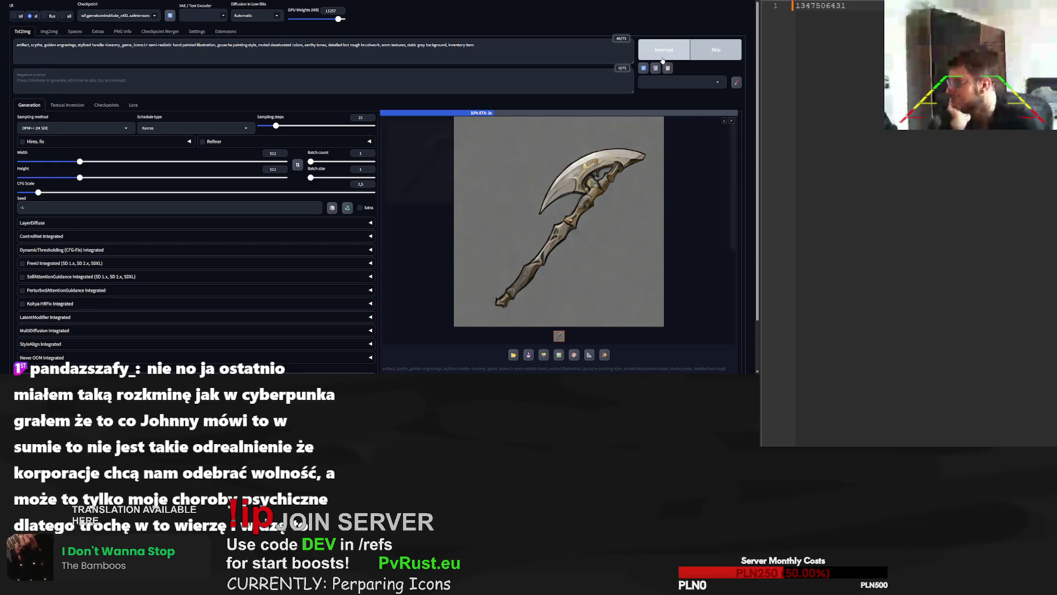
{"action": "left_click", "coordinate": [662, 59]}
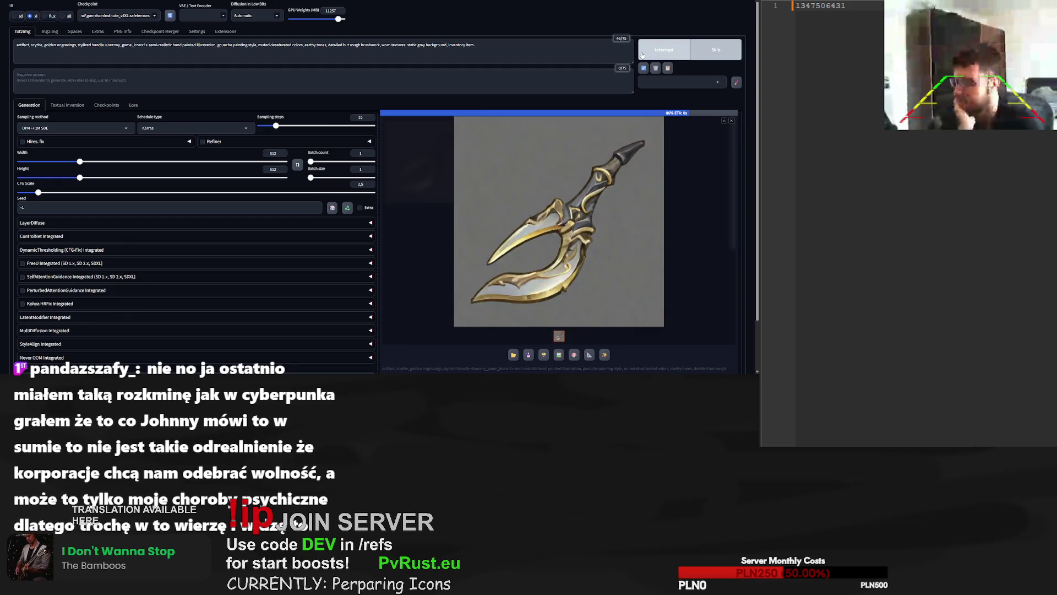
{"action": "left_click", "coordinate": [673, 53]}
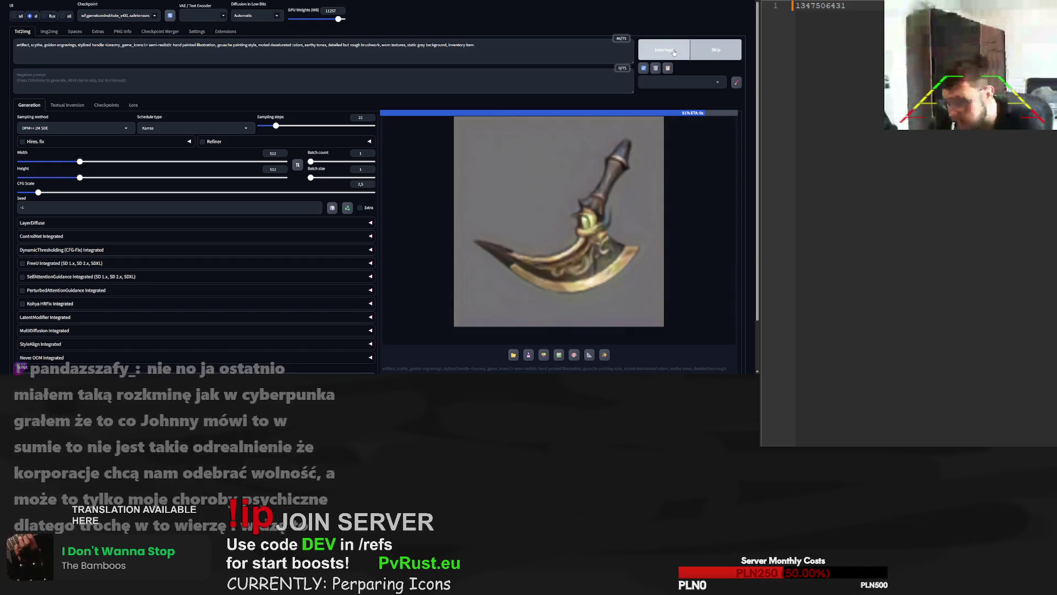
{"action": "left_click", "coordinate": [683, 57]}
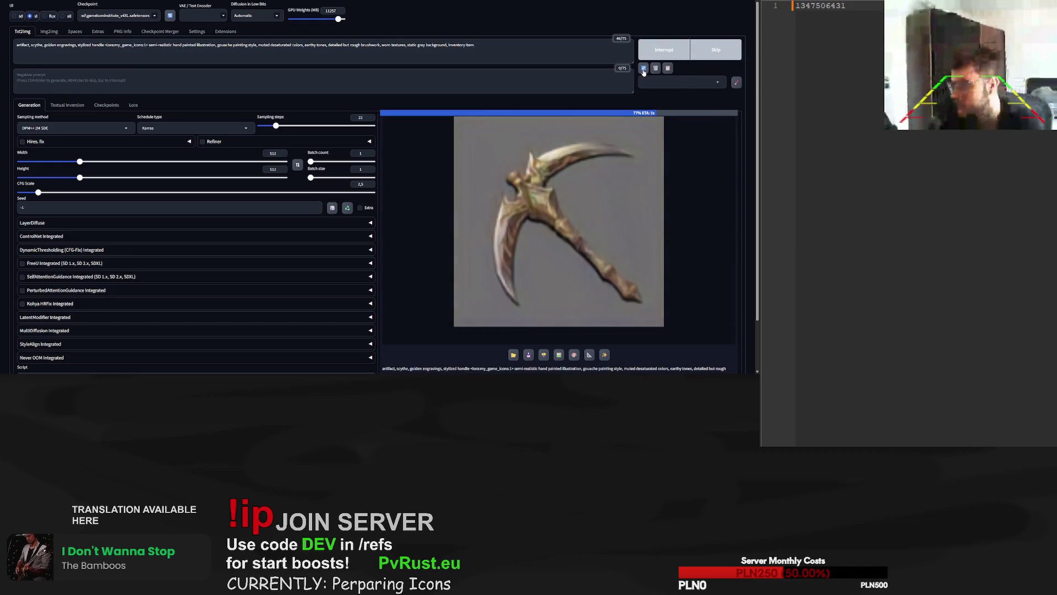
{"action": "left_click", "coordinate": [60, 34]}
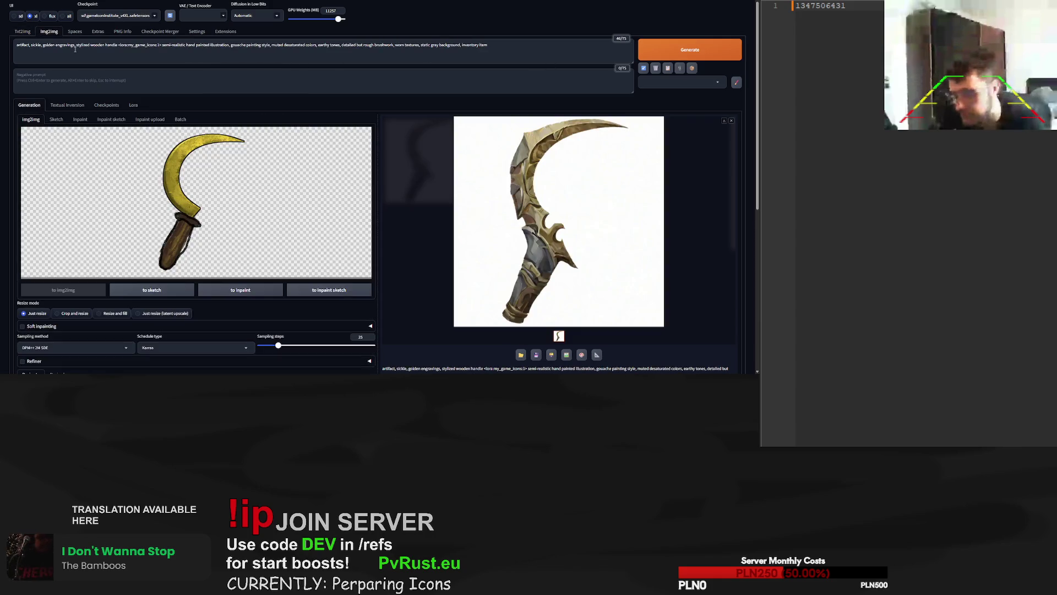
{"action": "left_click", "coordinate": [669, 55]}
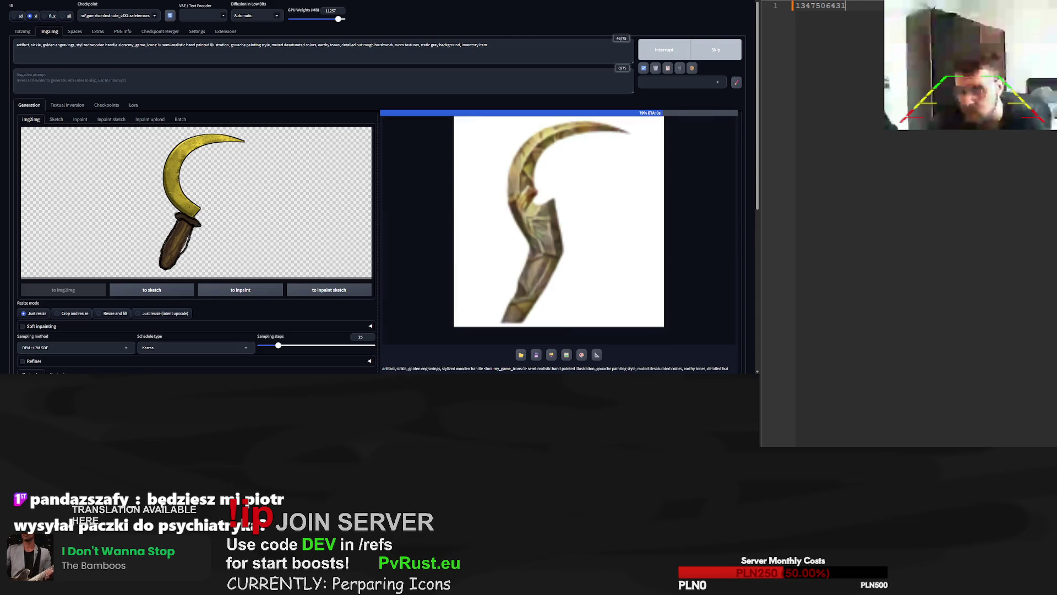
{"action": "left_click", "coordinate": [655, 165]}
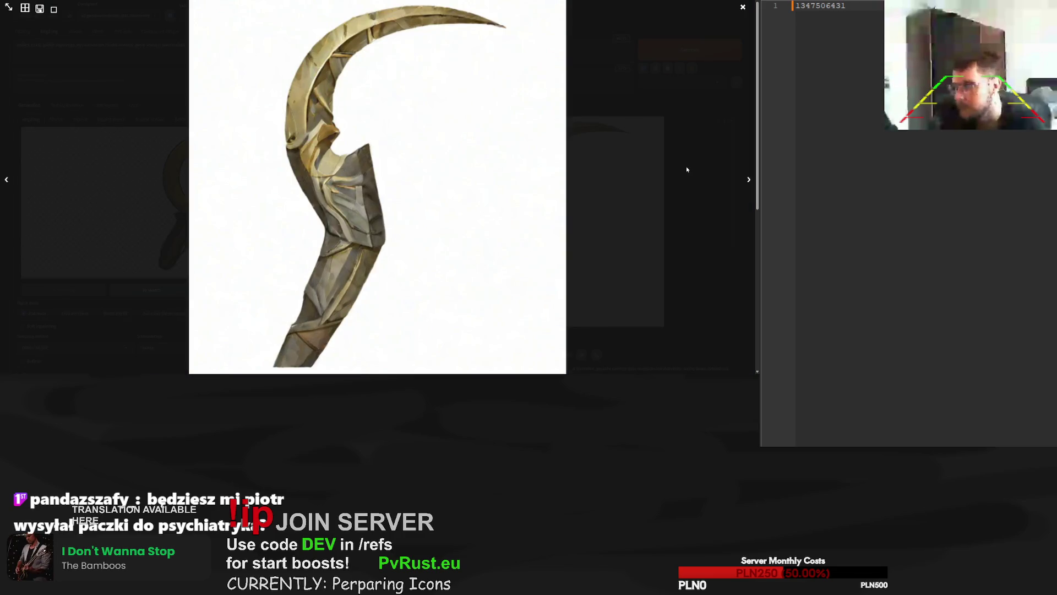
{"action": "left_click", "coordinate": [686, 166]}
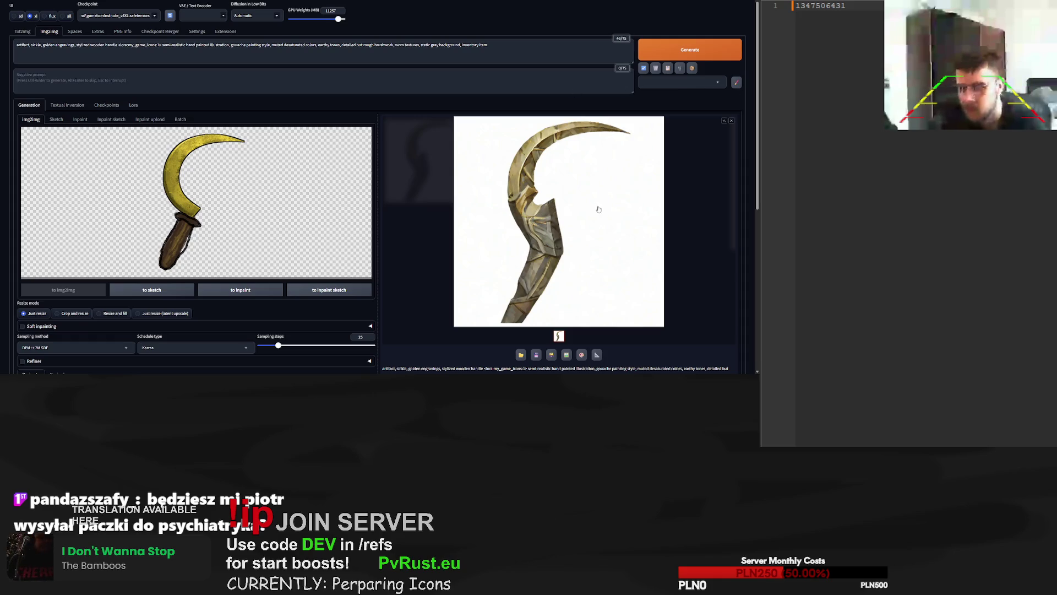
{"action": "scroll", "coordinate": [589, 208], "scroll_direction": "down", "scroll_amount": 2}
{"action": "double_click", "coordinate": [530, 293]}
{"action": "key", "text": "ctrl+c"}
{"action": "left_click", "coordinate": [859, 6]}
{"action": "key", "text": "Return"}
{"action": "key", "text": "ctrl+v"}
Generate two more sickle variations and record seed 955641556 in the notes
{"action": "scroll", "coordinate": [686, 165], "scroll_direction": "up", "scroll_amount": 2}
{"action": "left_click", "coordinate": [686, 57]}
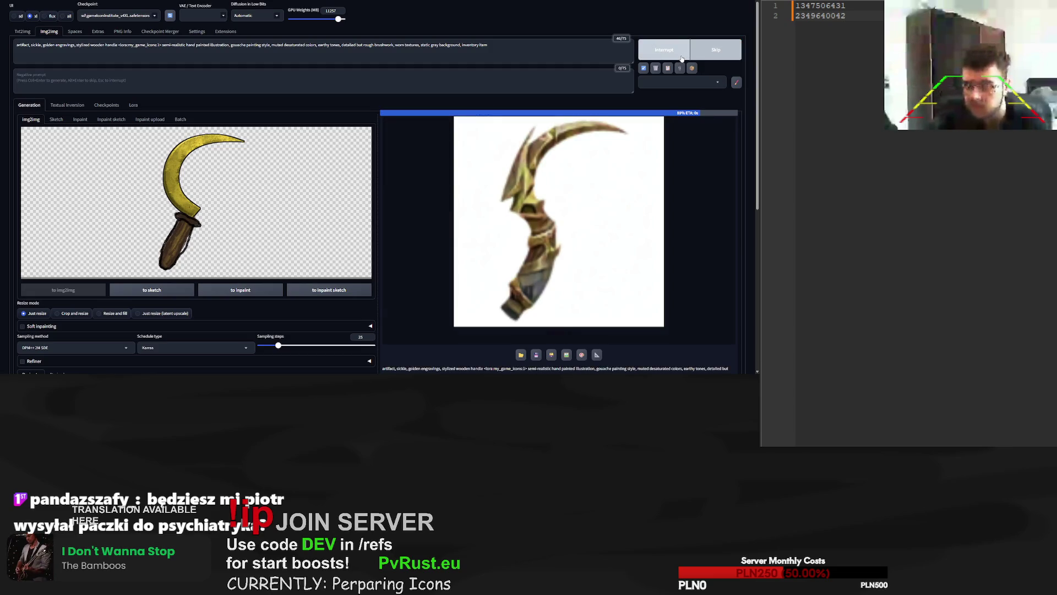
{"action": "scroll", "coordinate": [685, 111], "scroll_direction": "down", "scroll_amount": 2}
{"action": "scroll", "coordinate": [605, 210], "scroll_direction": "up", "scroll_amount": 2}
{"action": "left_click", "coordinate": [689, 50]}
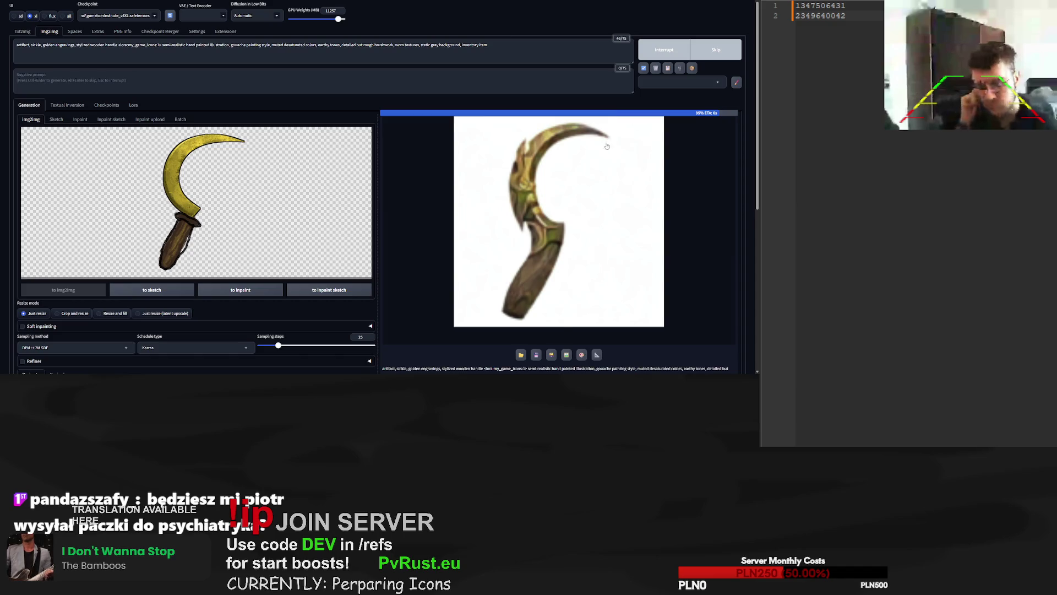
{"action": "scroll", "coordinate": [589, 220], "scroll_direction": "down", "scroll_amount": 2}
{"action": "double_click", "coordinate": [527, 293]}
{"action": "key", "text": "ctrl+c"}
{"action": "key", "text": "alt+Tab"}
{"action": "key", "text": "Return"}
{"action": "key", "text": "ctrl+v"}
{"action": "key", "text": "alt+Tab"}
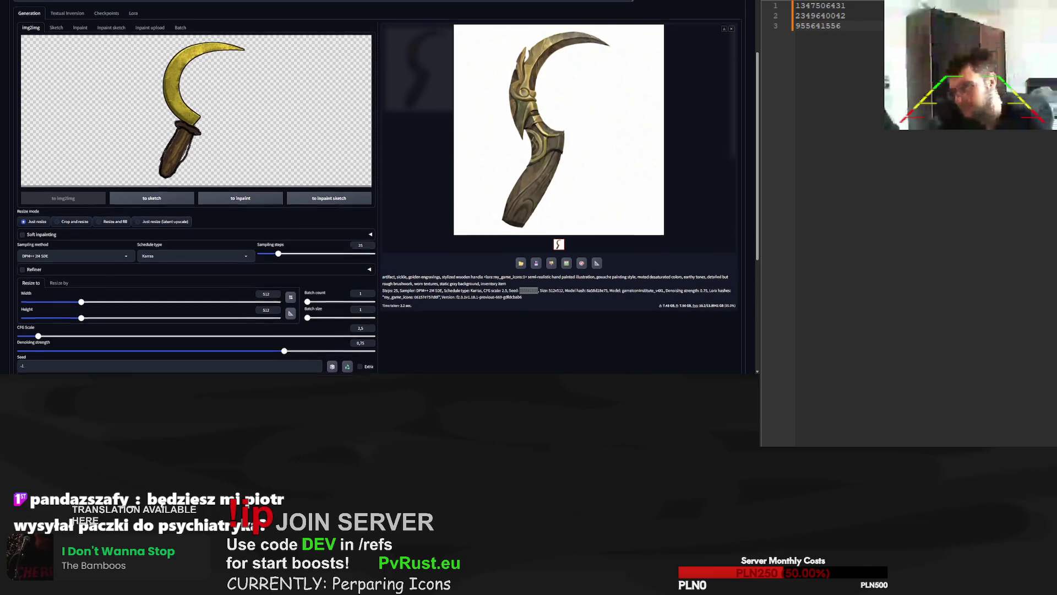
Raise the sampling steps above 25 and generate another sickle
{"action": "scroll", "coordinate": [316, 310], "scroll_direction": "down", "scroll_amount": 1}
{"action": "double_click", "coordinate": [311, 309]}
{"action": "left_click_drag", "start_coordinate": [280, 199], "coordinate": [326, 197]}
{"action": "scroll", "coordinate": [329, 197], "scroll_direction": "up", "scroll_amount": 2}
{"action": "left_click", "coordinate": [707, 25]}
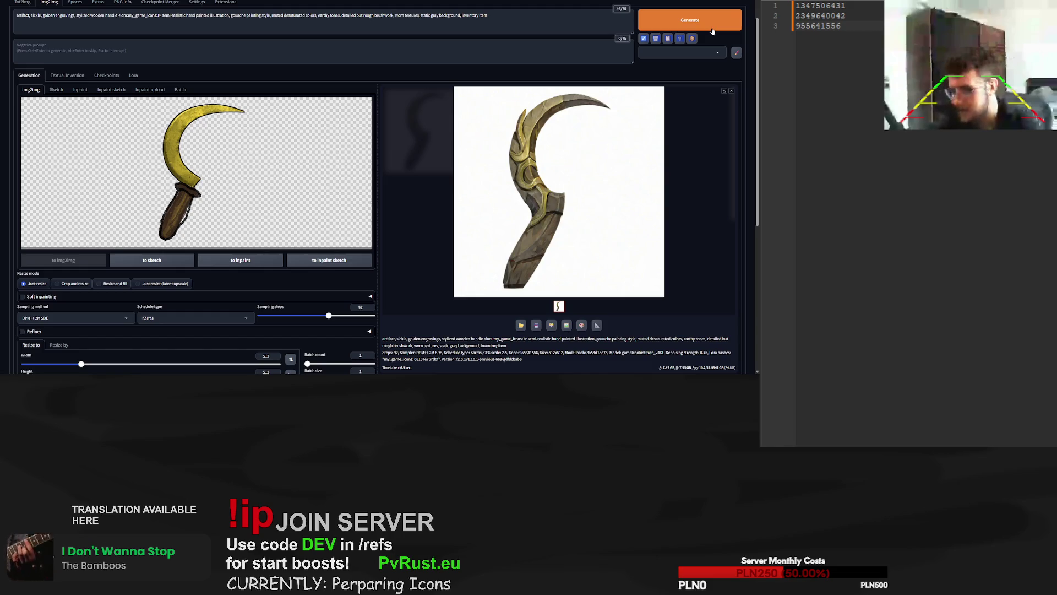
{"action": "scroll", "coordinate": [588, 155], "scroll_direction": "down", "scroll_amount": 1}
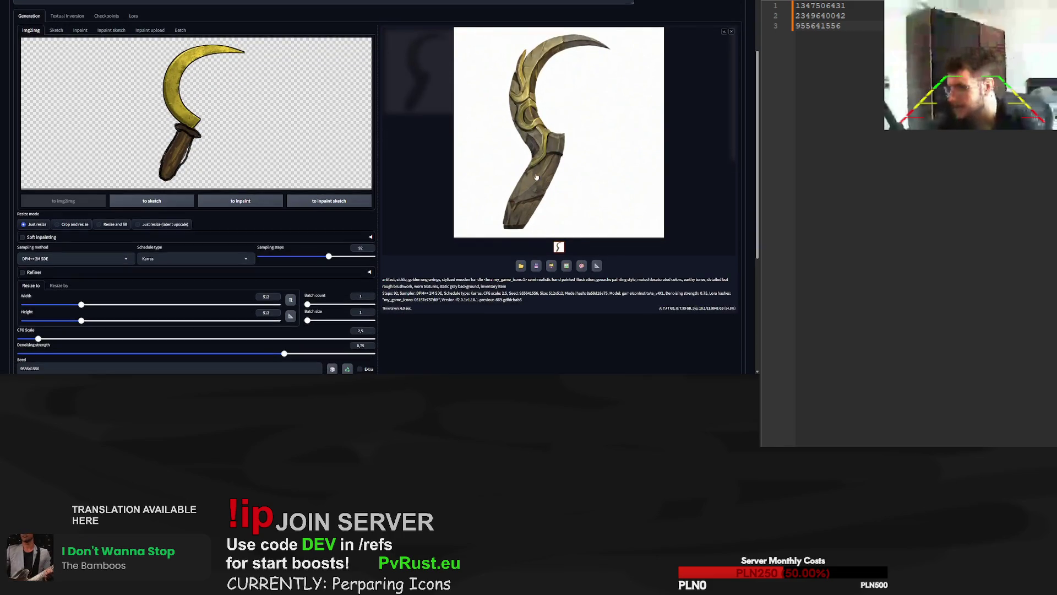
{"action": "scroll", "coordinate": [597, 180], "scroll_direction": "up", "scroll_amount": 1}
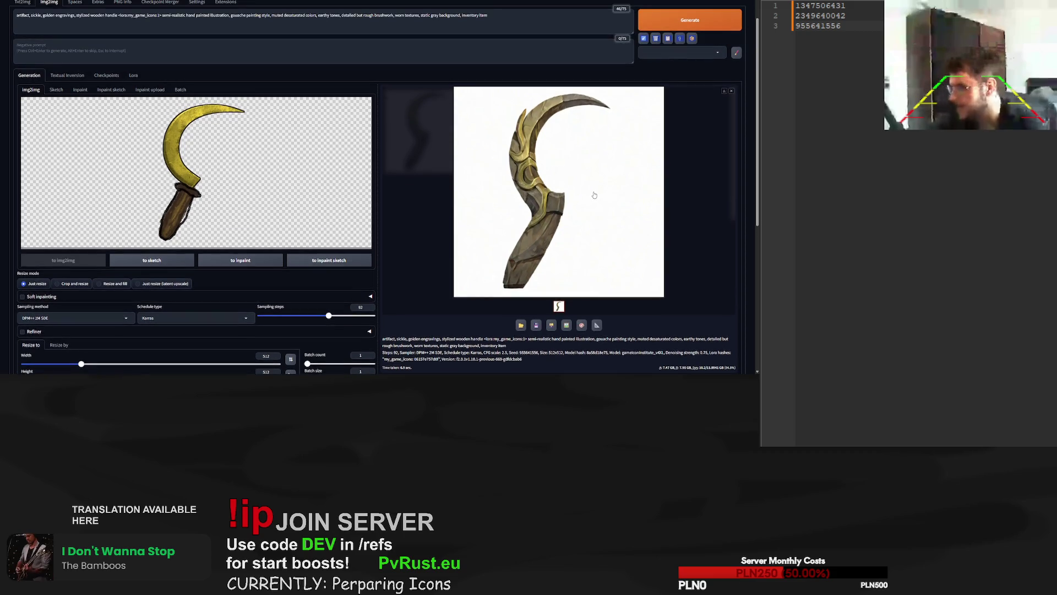
{"action": "scroll", "coordinate": [317, 250], "scroll_direction": "down", "scroll_amount": 3}
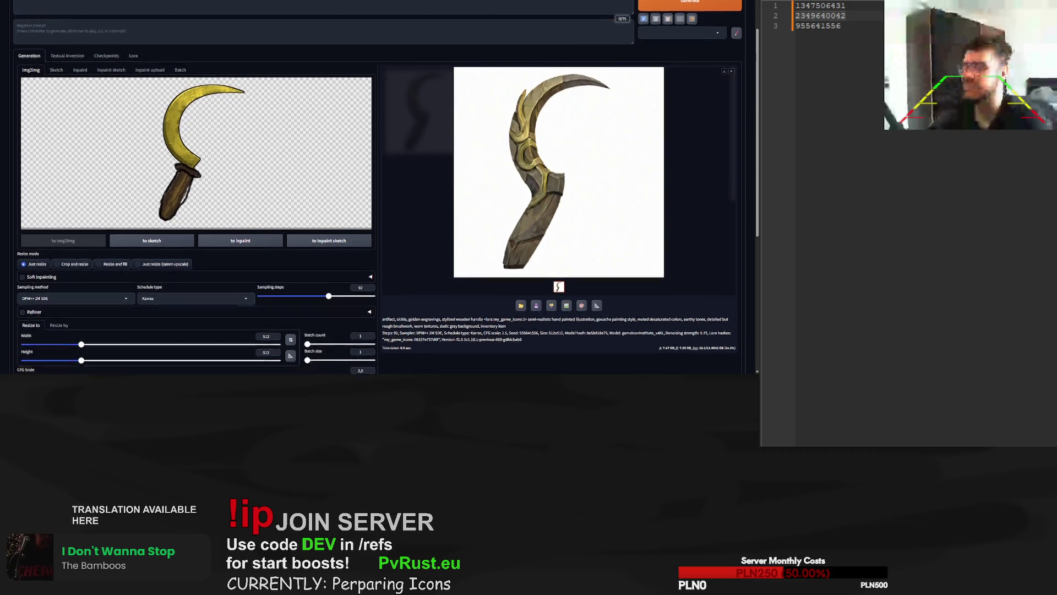
{"action": "scroll", "coordinate": [317, 250], "scroll_direction": "up", "scroll_amount": 3}
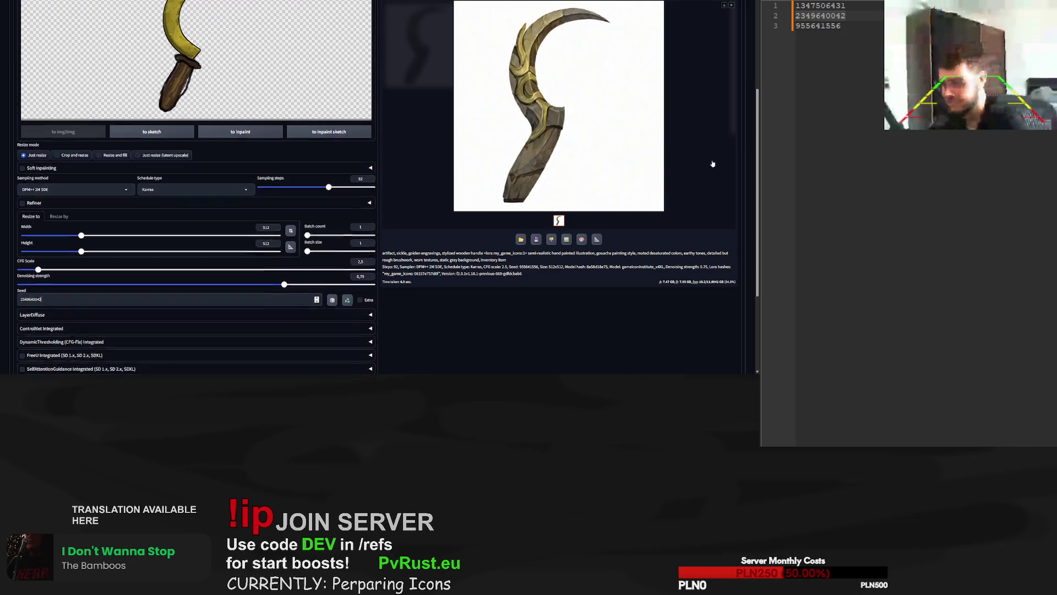
{"action": "left_click", "coordinate": [685, 21]}
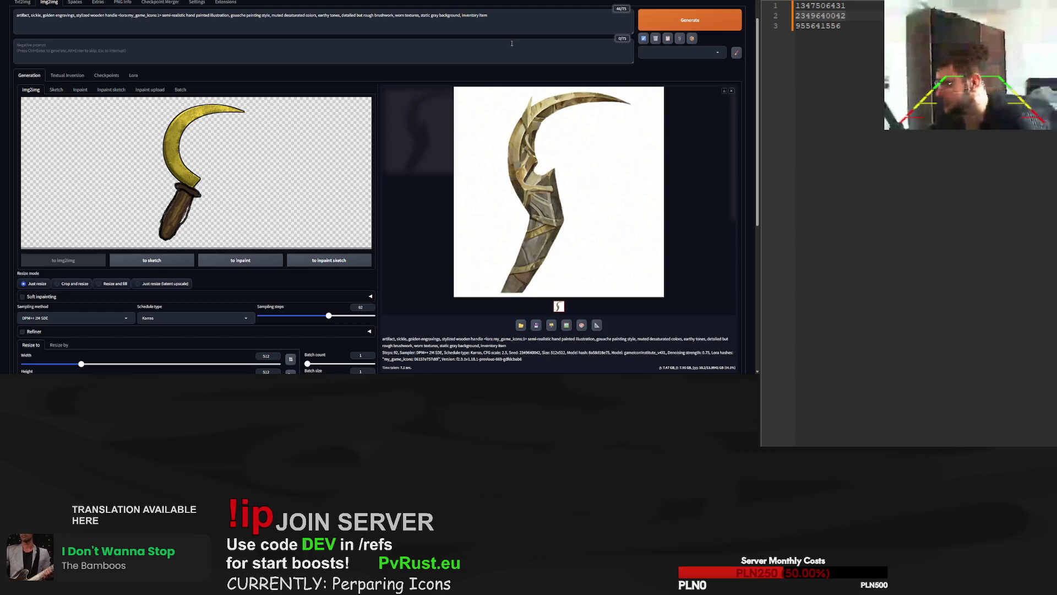
{"action": "scroll", "coordinate": [437, 159], "scroll_direction": "down", "scroll_amount": 2}
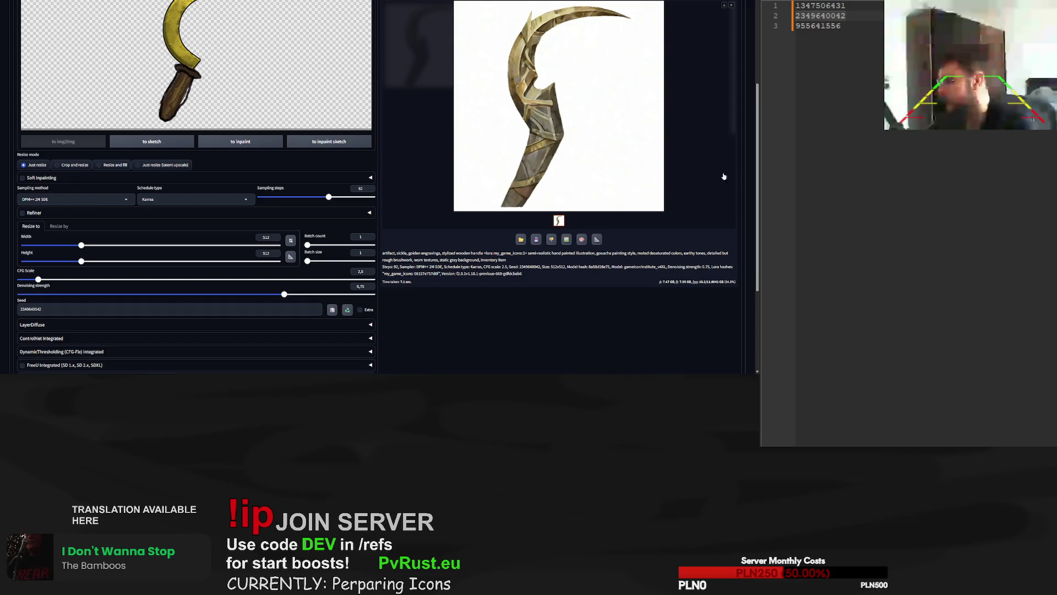
{"action": "scroll", "coordinate": [493, 154], "scroll_direction": "up", "scroll_amount": 2}
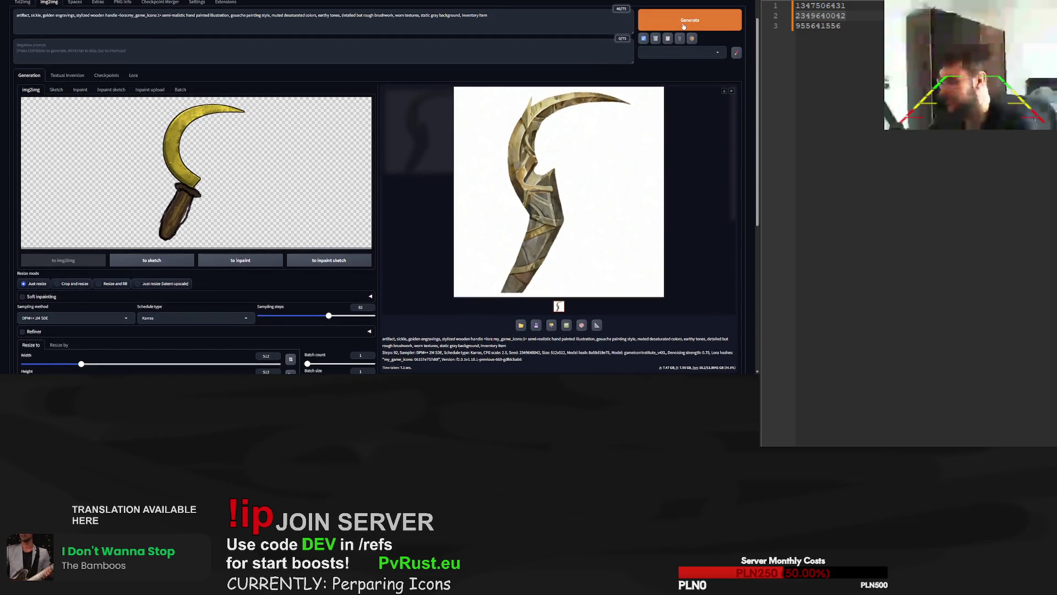
{"action": "left_click", "coordinate": [683, 26]}
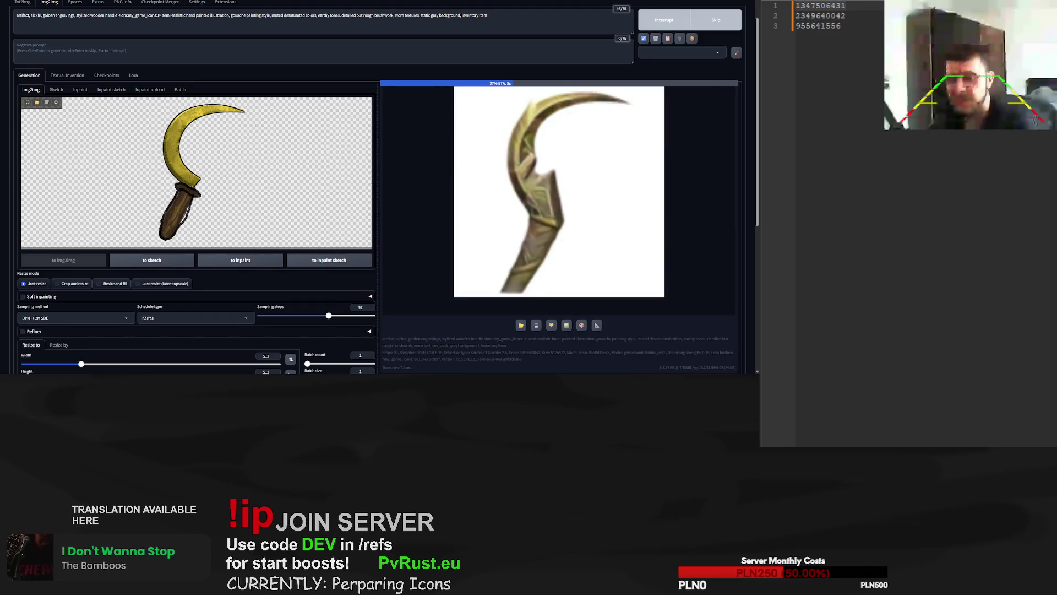
{"action": "scroll", "coordinate": [375, 187], "scroll_direction": "down", "scroll_amount": 2}
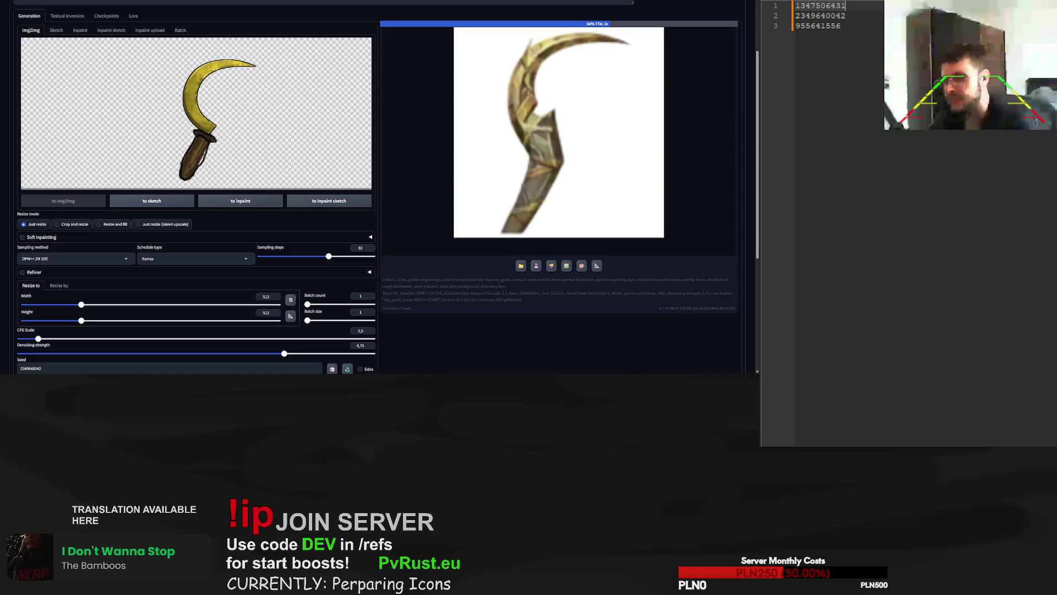
{"action": "scroll", "coordinate": [428, 150], "scroll_direction": "down", "scroll_amount": 2}
{"action": "key", "text": "ctrl+v"}
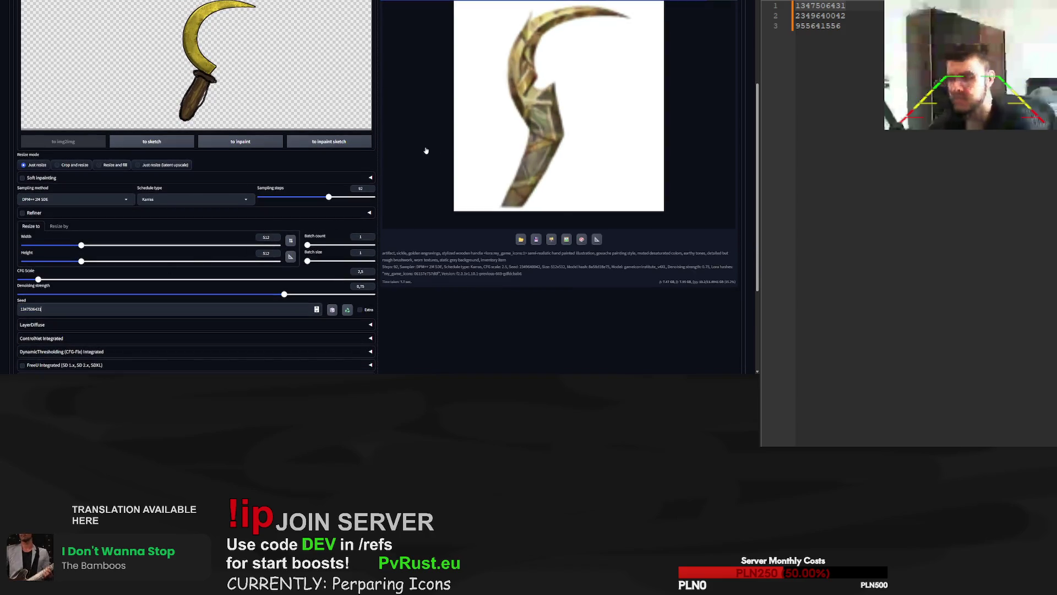
{"action": "scroll", "coordinate": [428, 151], "scroll_direction": "up", "scroll_amount": 4}
{"action": "key", "text": "ctrl+Return"}
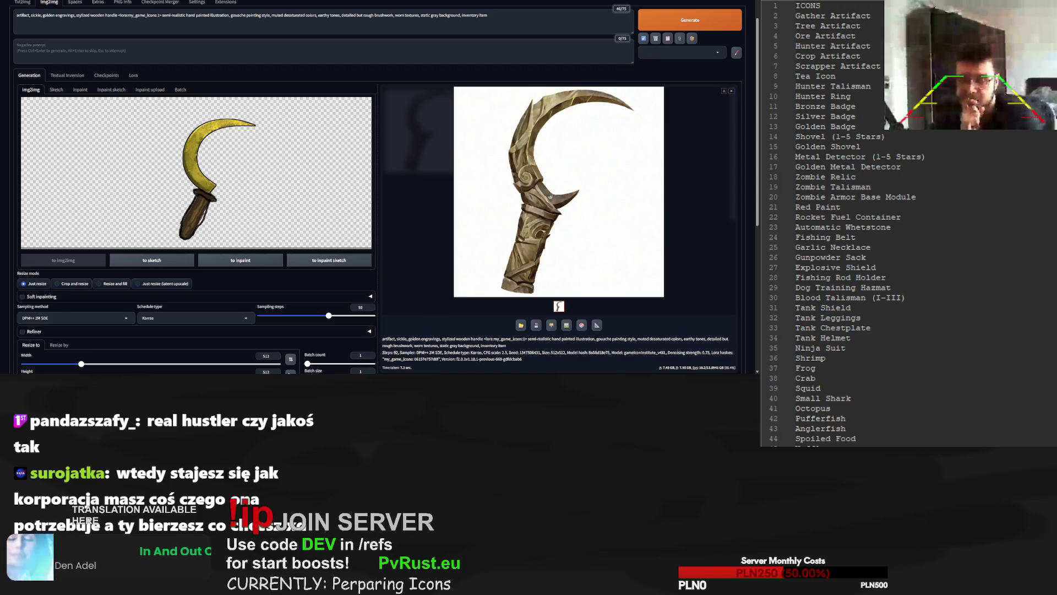
In txt2img, change the prompt's item word from sickle to hammer and generate two golden hammer variations
{"action": "scroll", "coordinate": [380, 187], "scroll_direction": "up", "scroll_amount": 2}
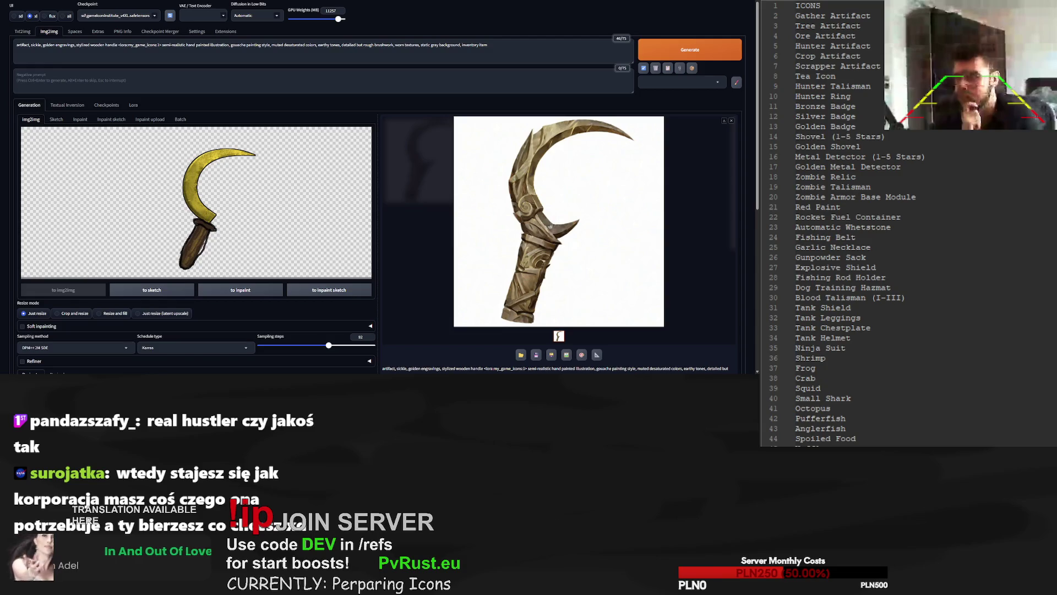
{"action": "double_click", "coordinate": [32, 45]}
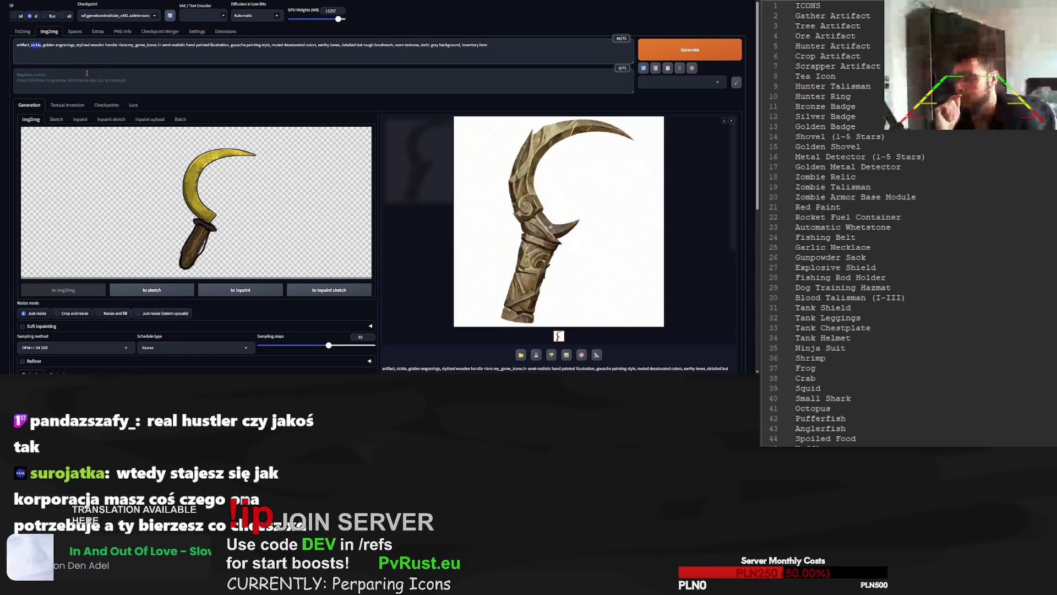
{"action": "left_click", "coordinate": [22, 31]}
{"action": "double_click", "coordinate": [37, 45]}
{"action": "type", "text": "hammer"}
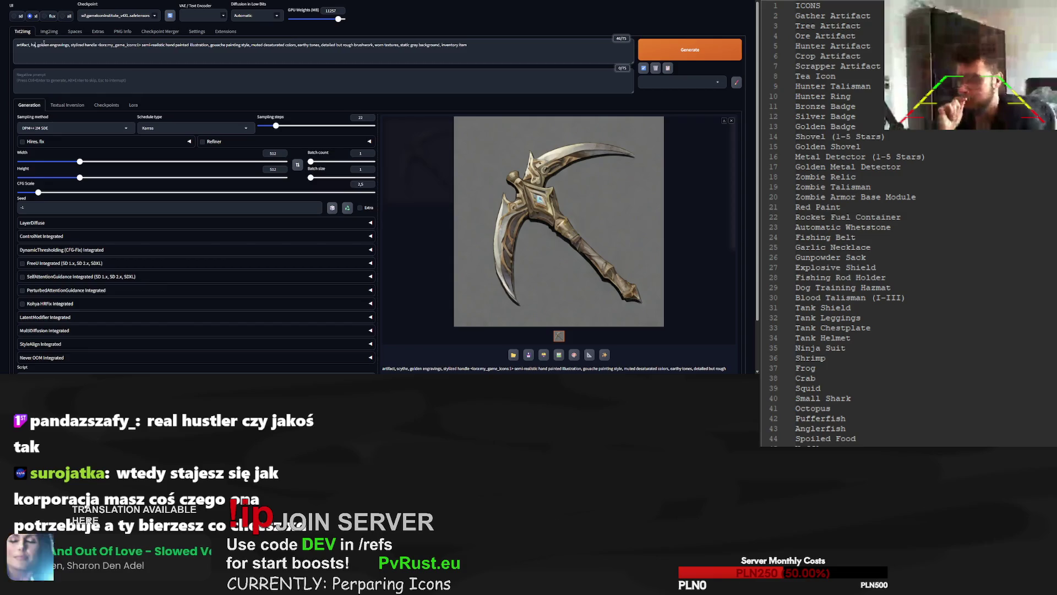
{"action": "type", "text": "r"}
{"action": "key", "text": "ctrl+Return"}
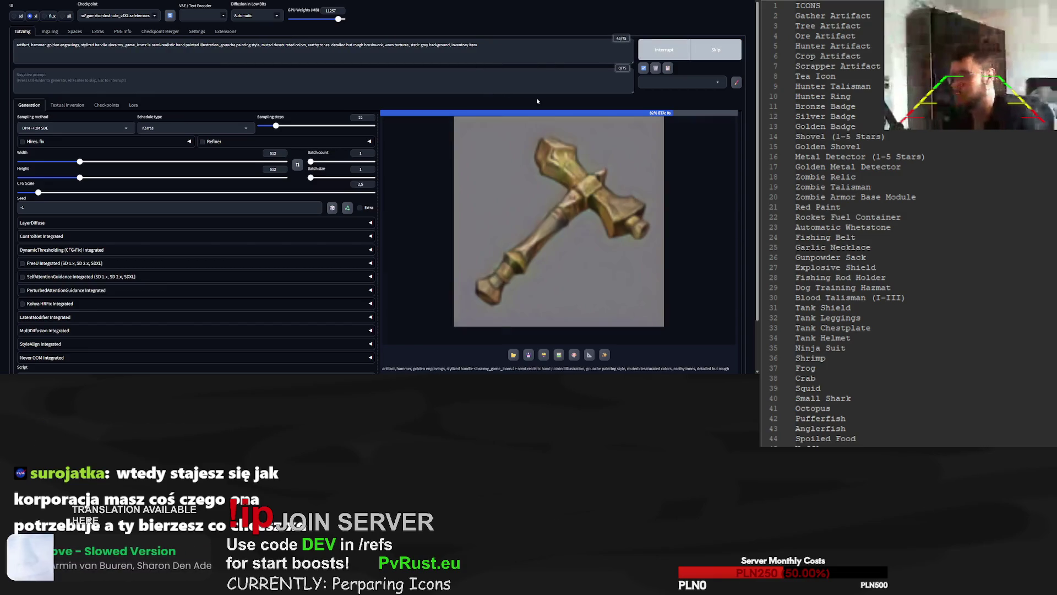
{"action": "left_click", "coordinate": [696, 46]}
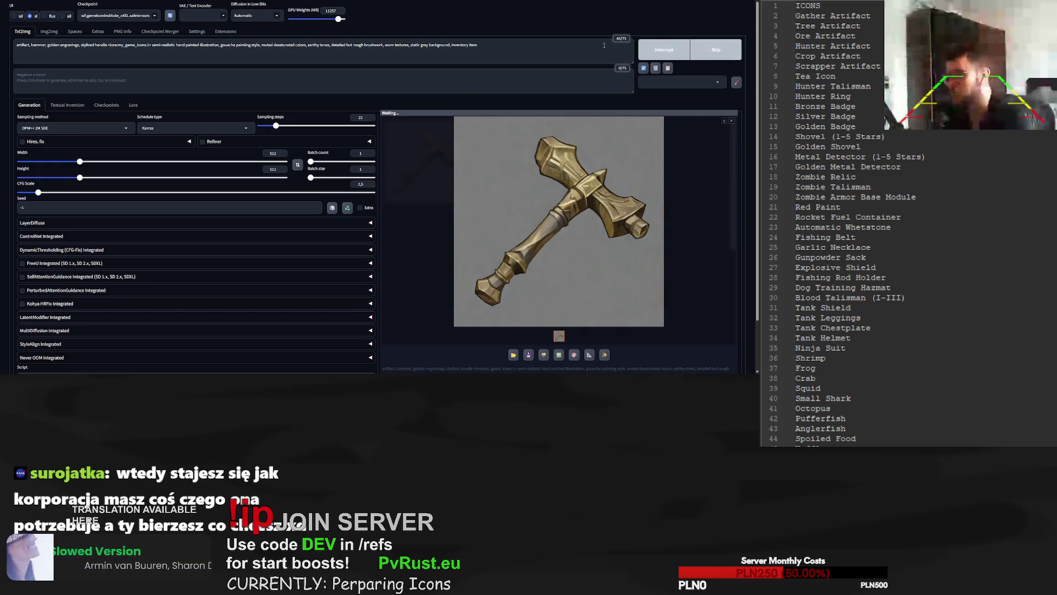